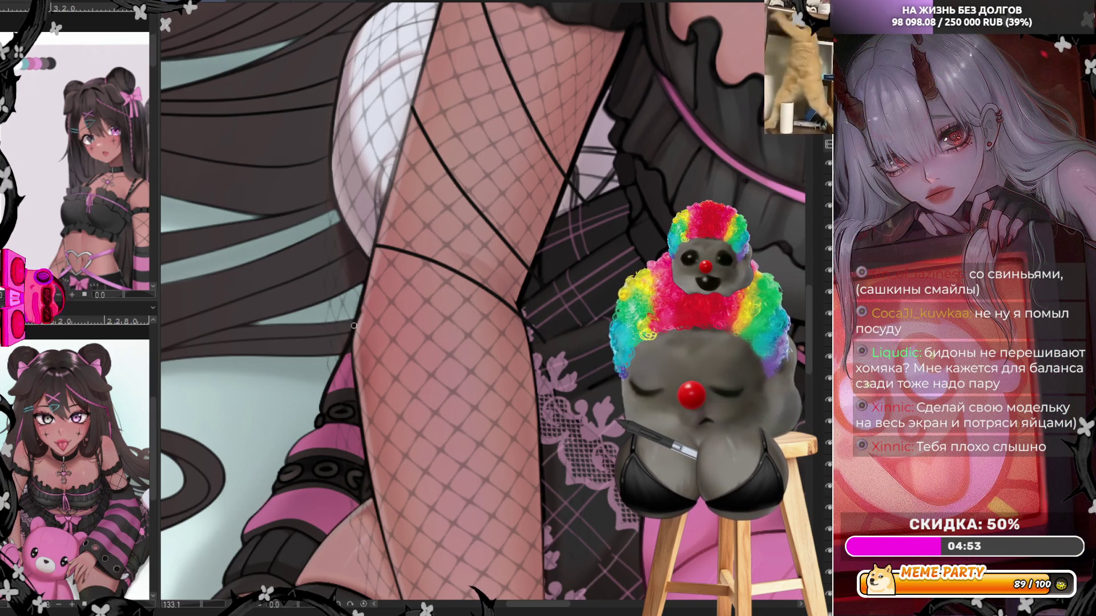
# Ink several diagonal fishnet strap lines across the shin and lower leg, redoing the overlong stroke.
pyautogui.moveTo(354, 326)
pyautogui.mouseDown()
pyautogui.moveTo(394, 381)
pyautogui.moveTo(541, 484)
pyautogui.mouseUp()
pyautogui.hotkey('ctrl', 'z')
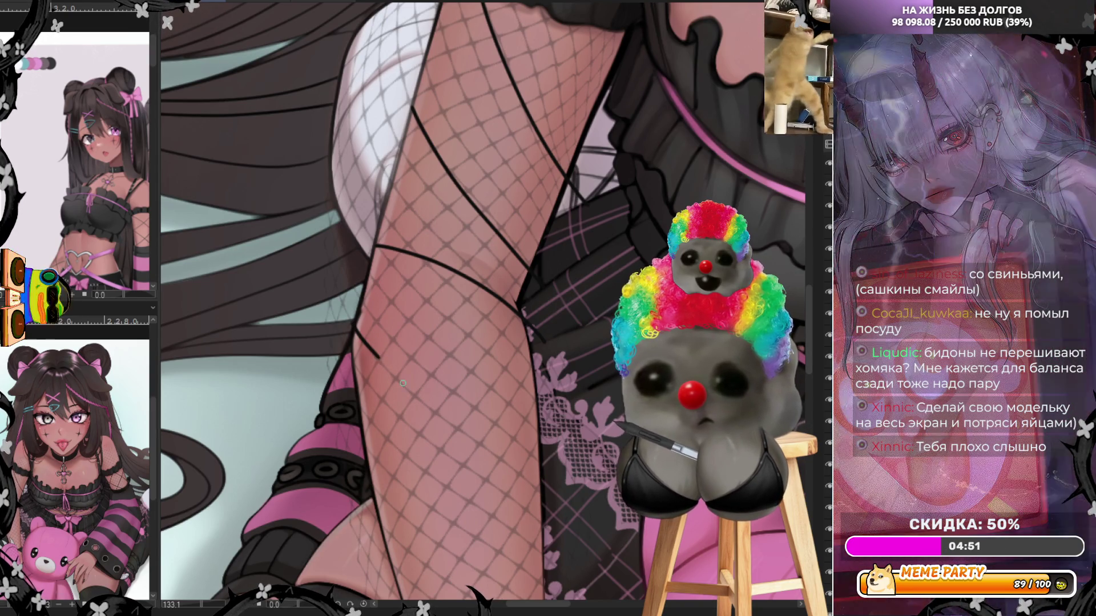
pyautogui.moveTo(403, 383); pyautogui.dragTo(459, 298)
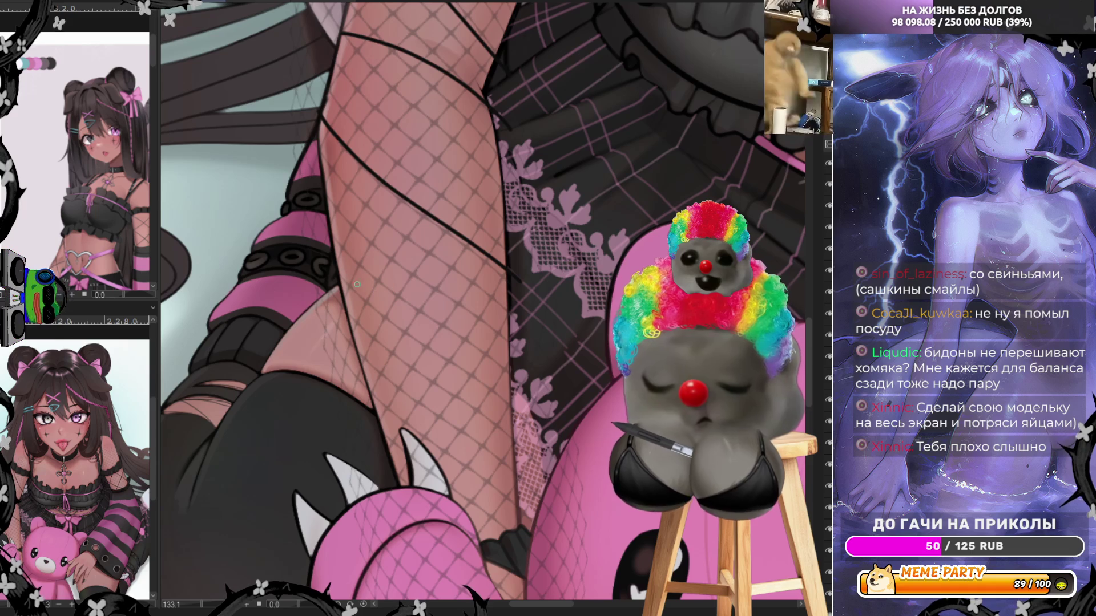
pyautogui.moveTo(336, 274); pyautogui.dragTo(539, 438)
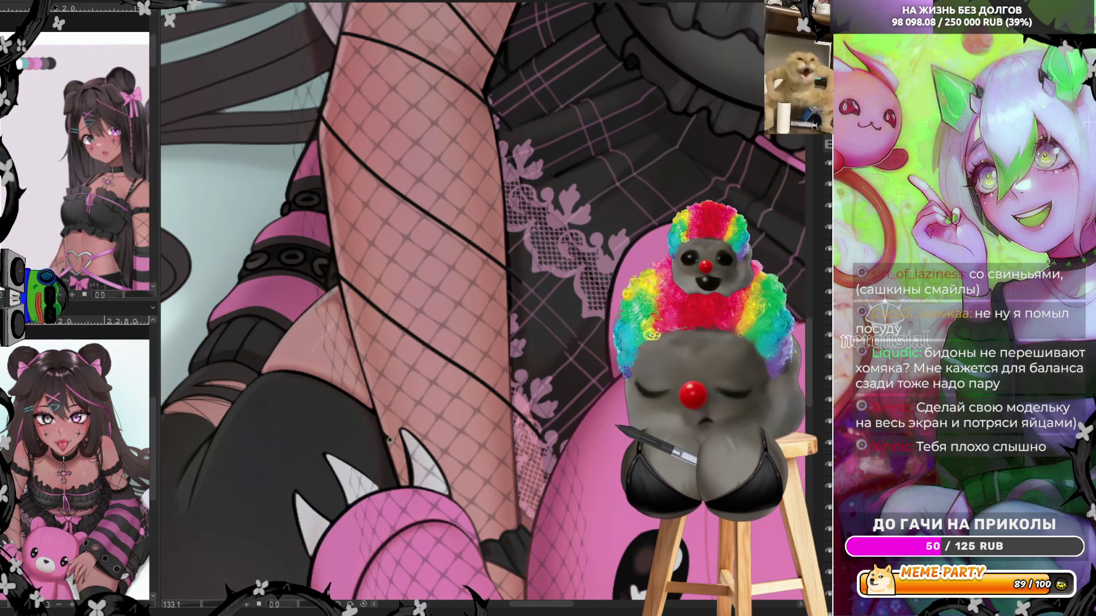
pyautogui.moveTo(400, 445); pyautogui.dragTo(507, 533)
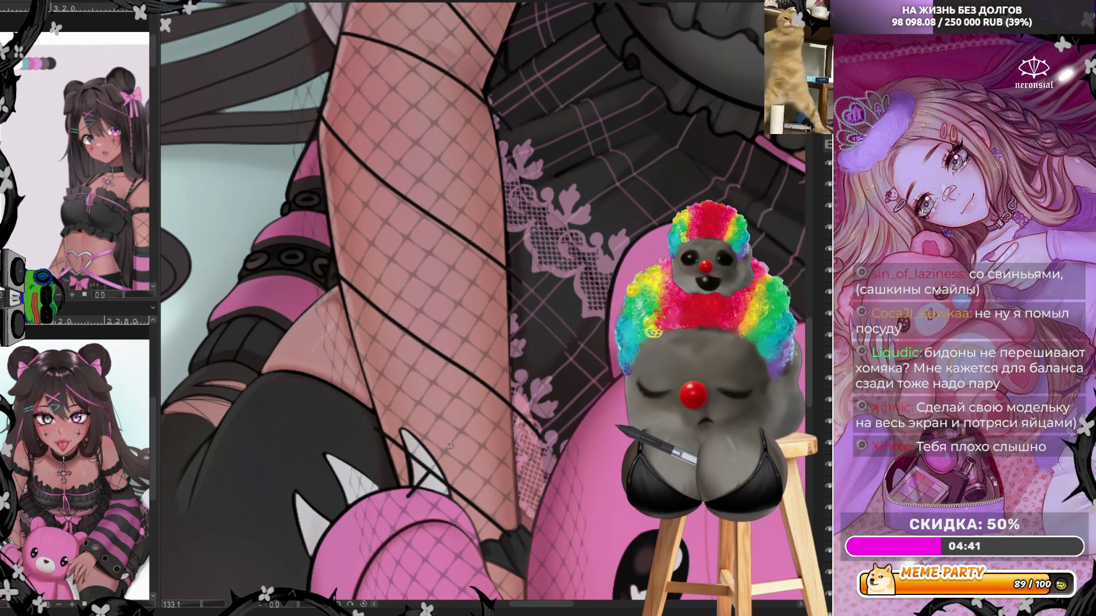
pyautogui.moveTo(409, 495); pyautogui.dragTo(507, 367)
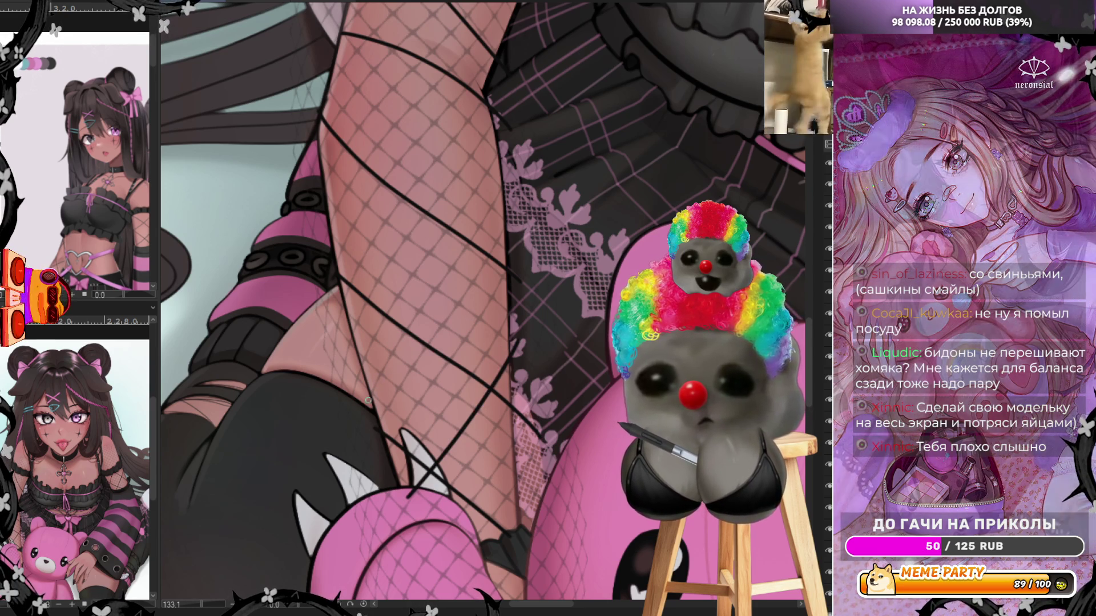
pyautogui.moveTo(425, 302)
pyautogui.mouseDown()
pyautogui.moveTo(504, 159)
pyautogui.moveTo(319, 481)
pyautogui.moveTo(394, 357)
pyautogui.moveTo(445, 313)
pyautogui.mouseUp()
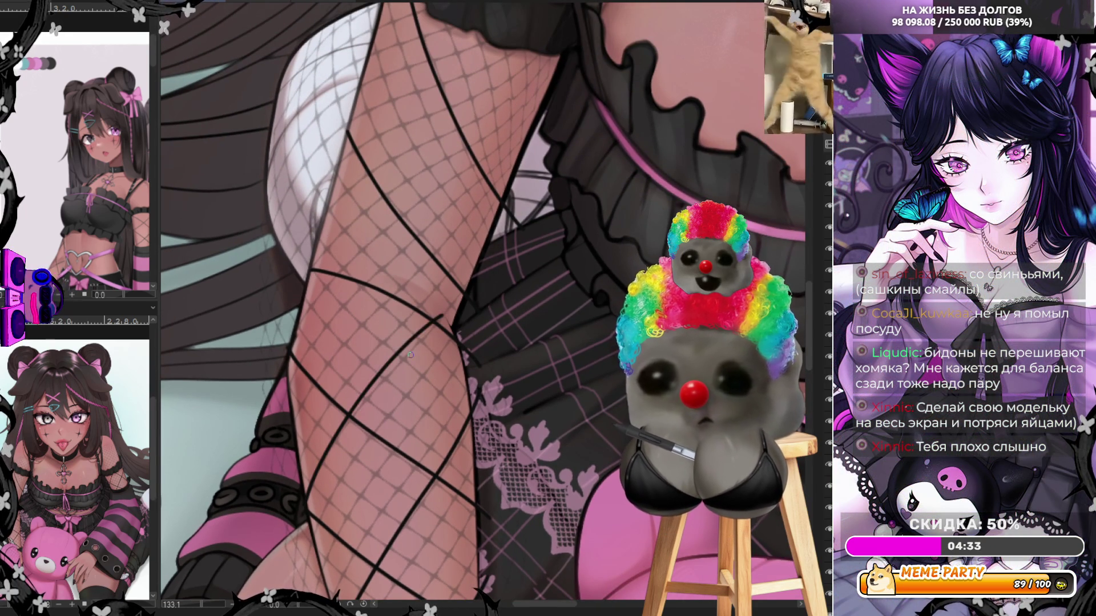
# Redraw shorter crossing strap lines on the shin, with the knee in view.
pyautogui.hotkey('ctrl', 'z')
pyautogui.moveTo(311, 490)
pyautogui.mouseDown()
pyautogui.moveTo(368, 392)
pyautogui.moveTo(457, 314)
pyautogui.mouseUp()
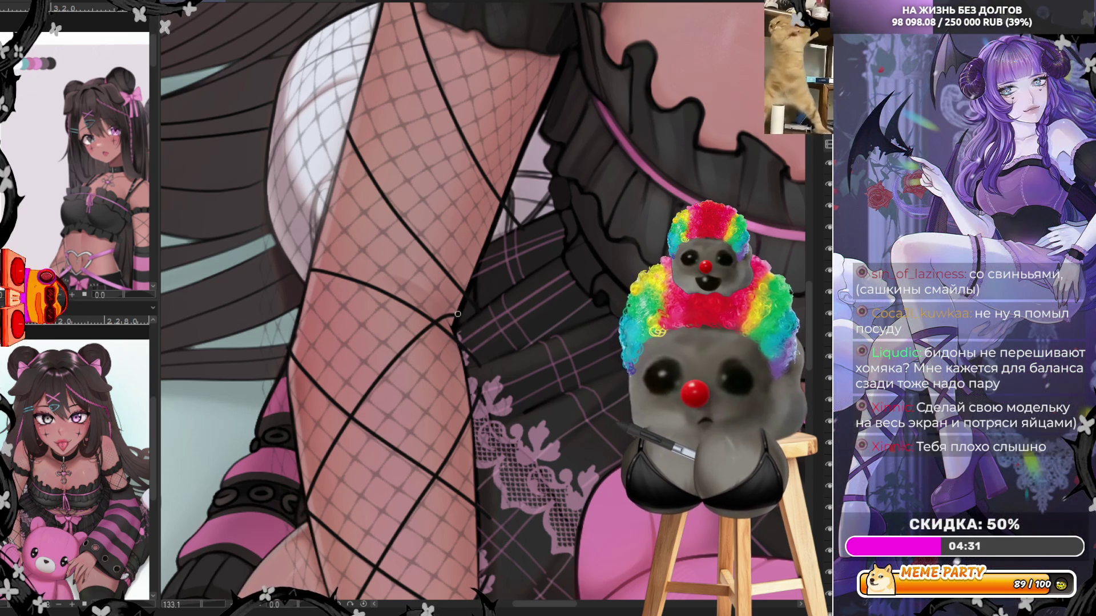
pyautogui.moveTo(441, 223); pyautogui.dragTo(407, 285)
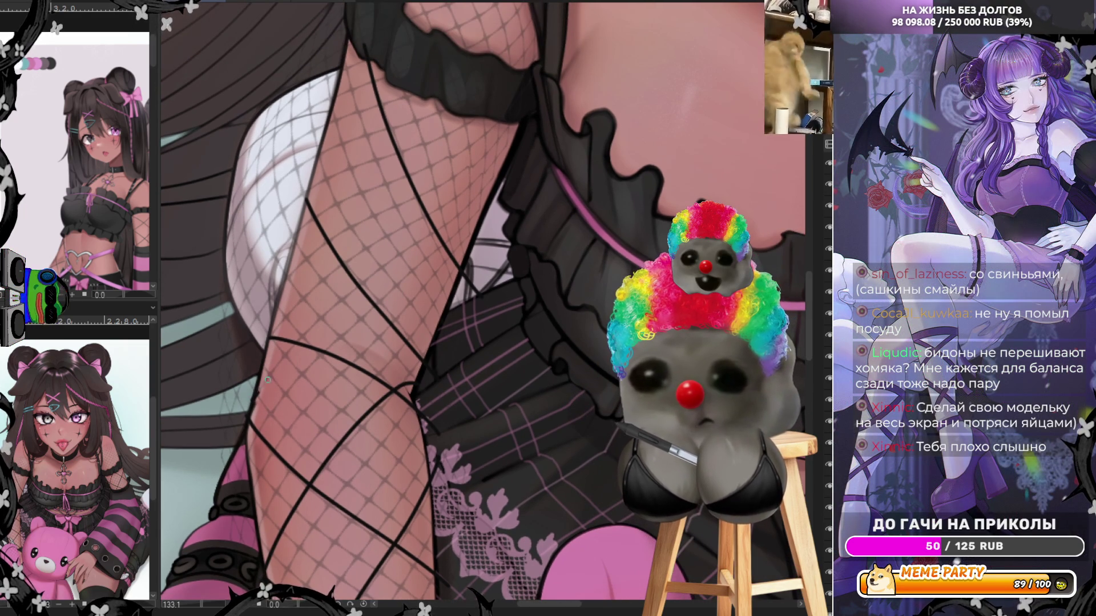
pyautogui.moveTo(267, 379); pyautogui.dragTo(349, 298)
pyautogui.hotkey('ctrl', 'z')
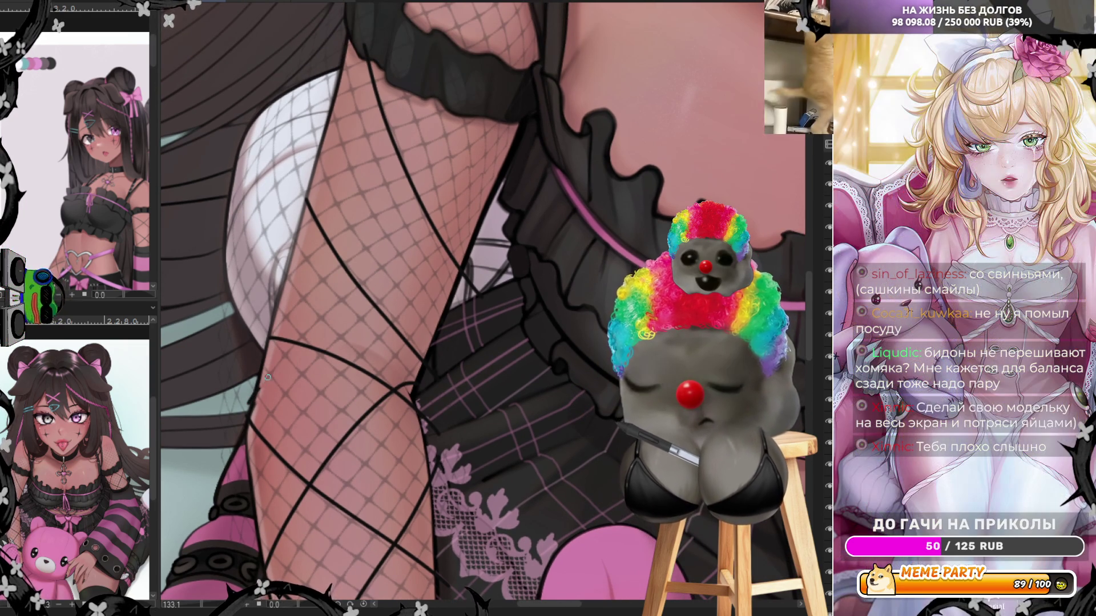
pyautogui.moveTo(260, 388)
pyautogui.mouseDown()
pyautogui.moveTo(312, 338)
pyautogui.moveTo(421, 390)
pyautogui.mouseUp()
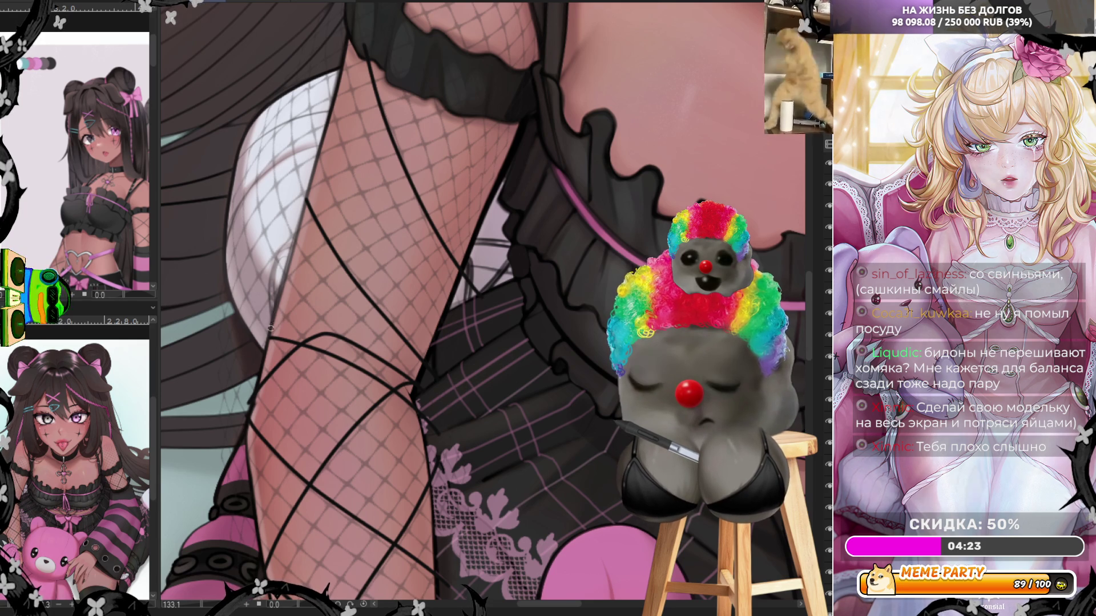
# Add strap lines from the shin edge and across the upper fishnet, retrying misplaced ones.
pyautogui.moveTo(296, 306); pyautogui.dragTo(435, 222)
pyautogui.hotkey('ctrl', 'z')
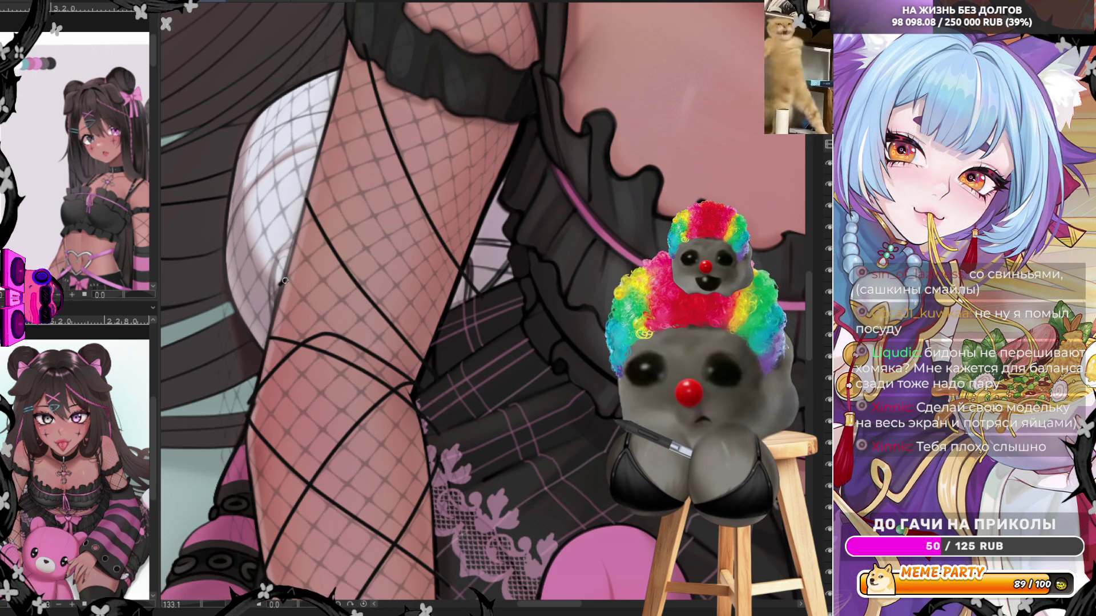
pyautogui.moveTo(285, 280); pyautogui.dragTo(385, 220)
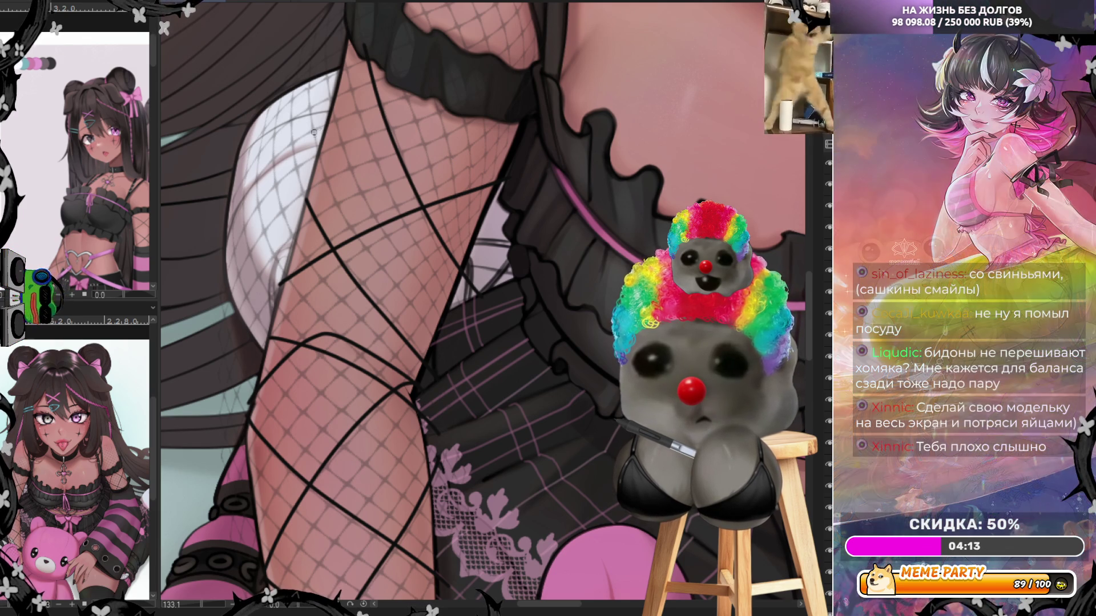
pyautogui.moveTo(314, 134)
pyautogui.mouseDown()
pyautogui.moveTo(449, 74)
pyautogui.moveTo(309, 144)
pyautogui.moveTo(454, 82)
pyautogui.moveTo(320, 240)
pyautogui.moveTo(244, 286)
pyautogui.moveTo(448, 200)
pyautogui.moveTo(339, 411)
pyautogui.mouseUp()
pyautogui.hotkey('ctrl', 'z')
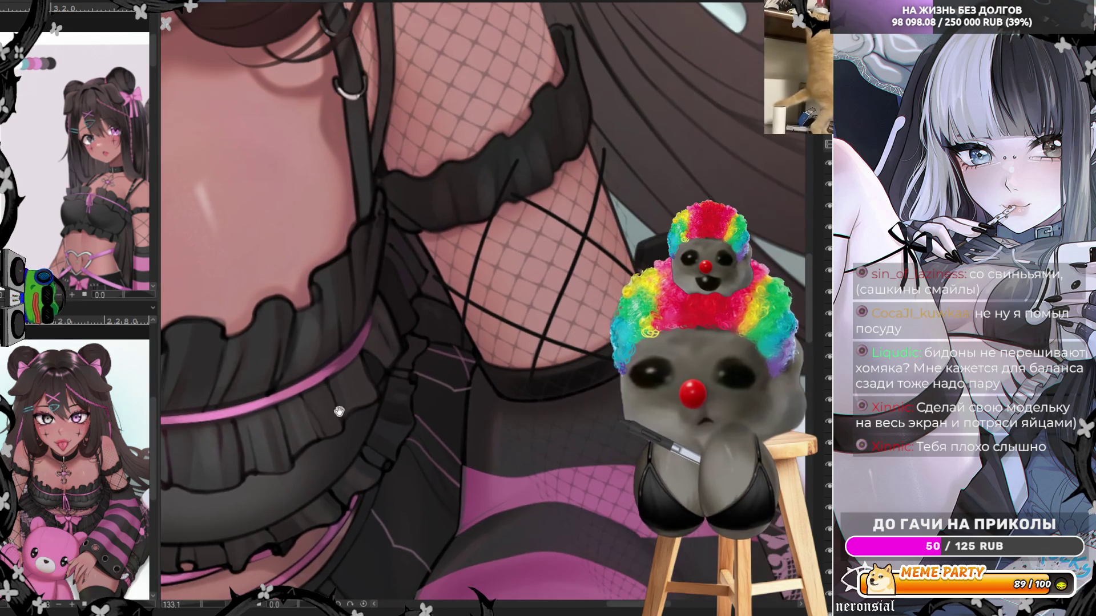
# Hide the fine fishnet mesh layer so only the bold diamond straps show.
pyautogui.click(826, 240)
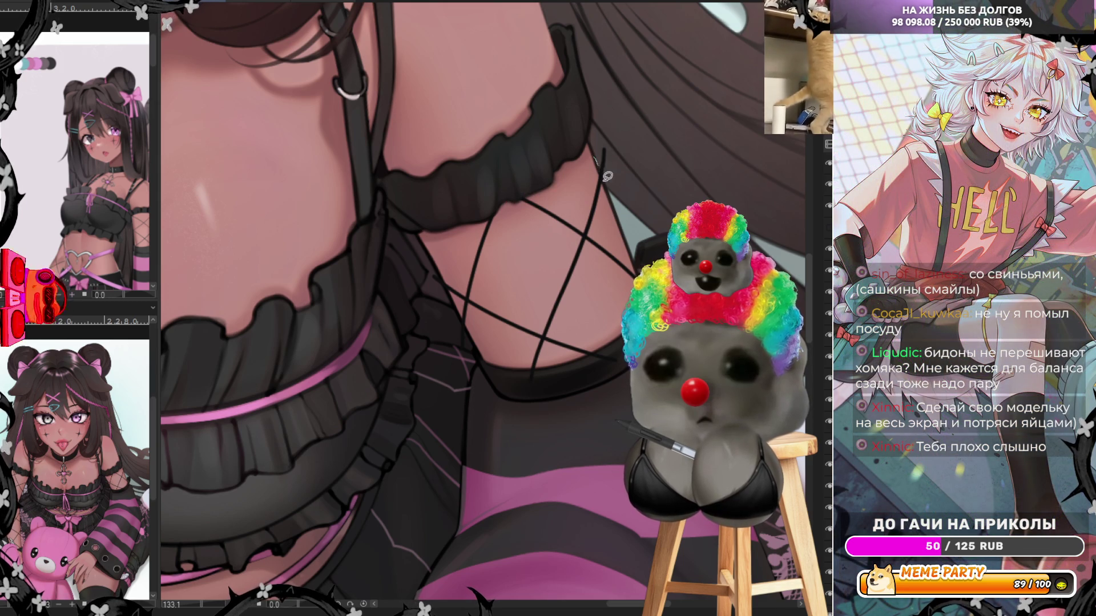
pyautogui.moveTo(605, 168); pyautogui.dragTo(613, 200)
pyautogui.hotkey('ctrl', 'z')
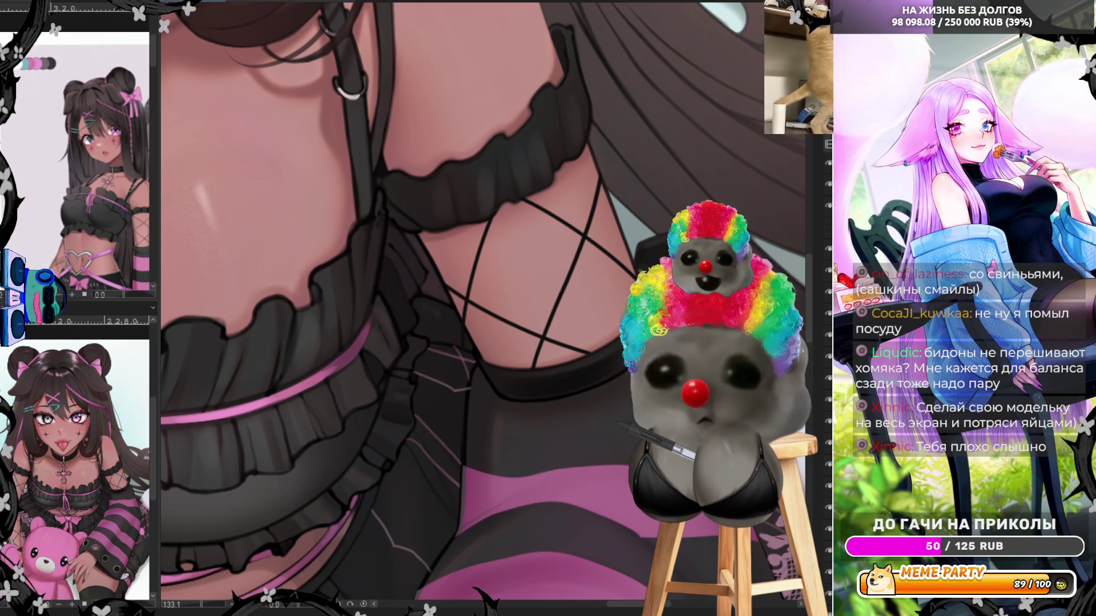
pyautogui.scroll(-15, 482, 216)
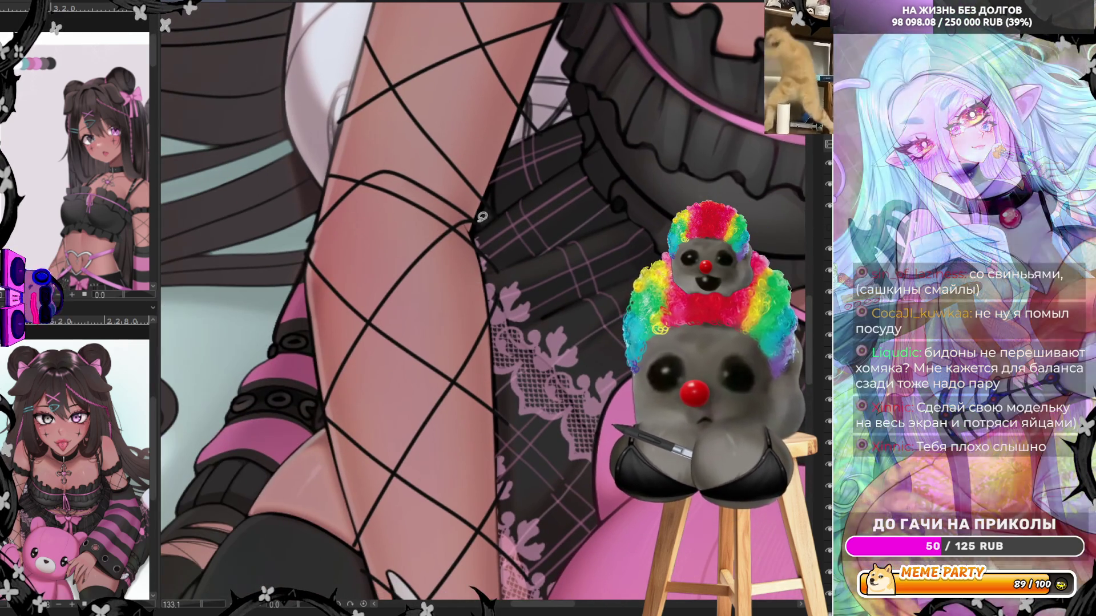
# Try faint highlight strokes along the leg edge and stocking, undoing them.
pyautogui.moveTo(495, 341); pyautogui.dragTo(494, 272)
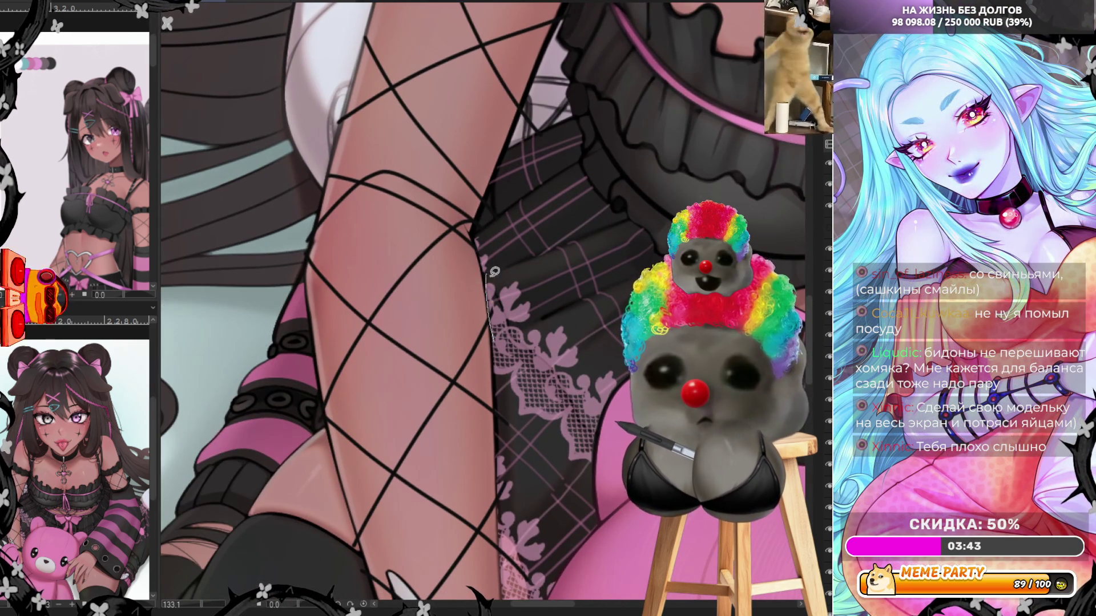
pyautogui.moveTo(500, 232)
pyautogui.mouseDown()
pyautogui.moveTo(497, 341)
pyautogui.moveTo(487, 347)
pyautogui.mouseUp()
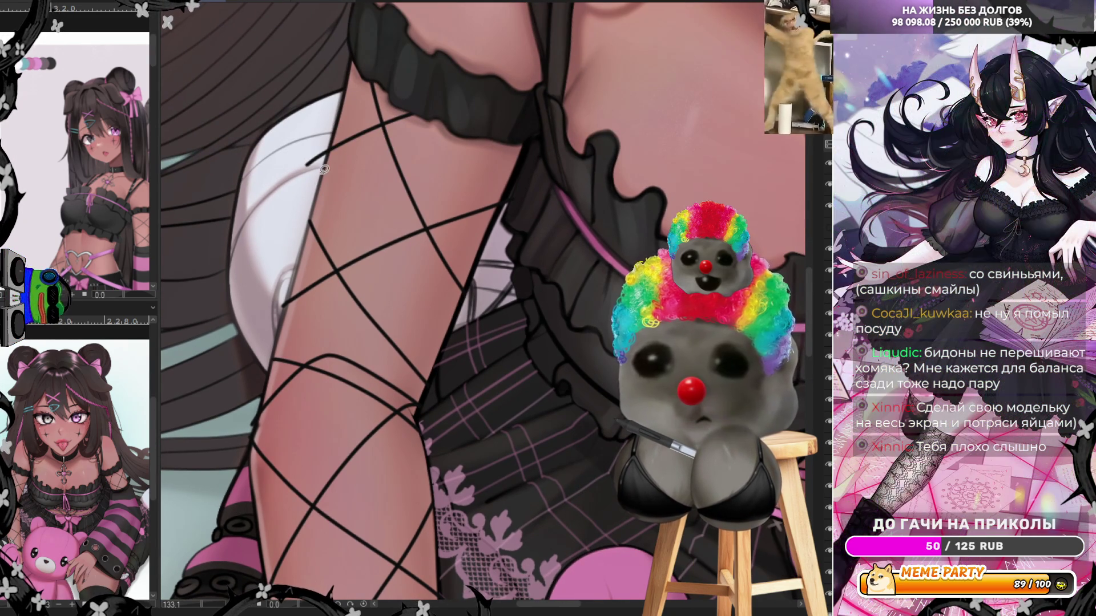
pyautogui.moveTo(335, 124); pyautogui.dragTo(320, 174)
pyautogui.hotkey('ctrl', 'z')
pyautogui.moveTo(302, 266); pyautogui.dragTo(393, 183)
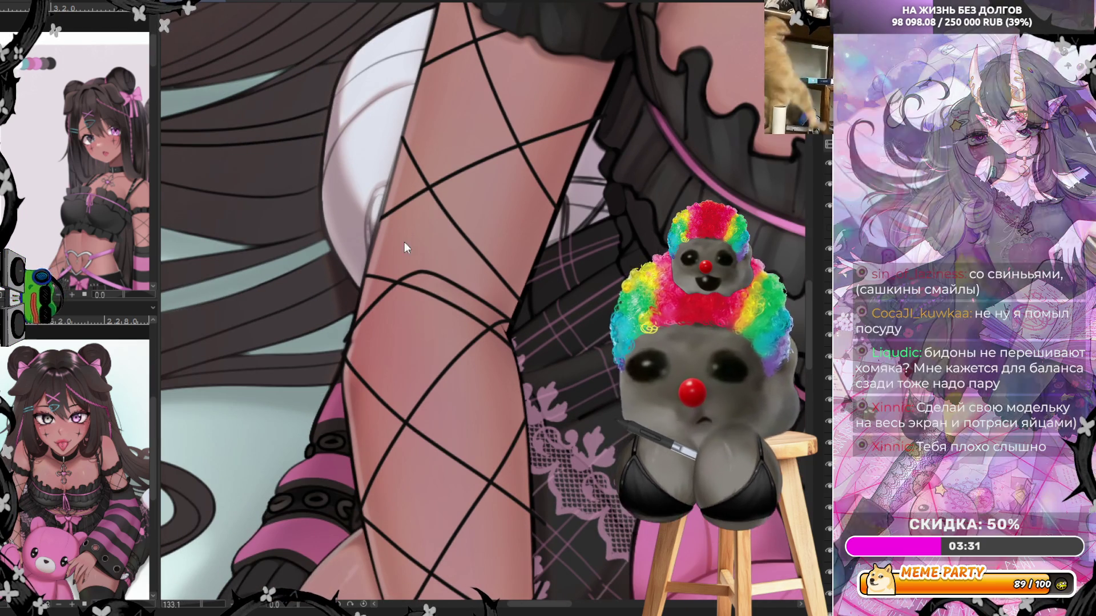
pyautogui.scroll(-5, 359, 240)
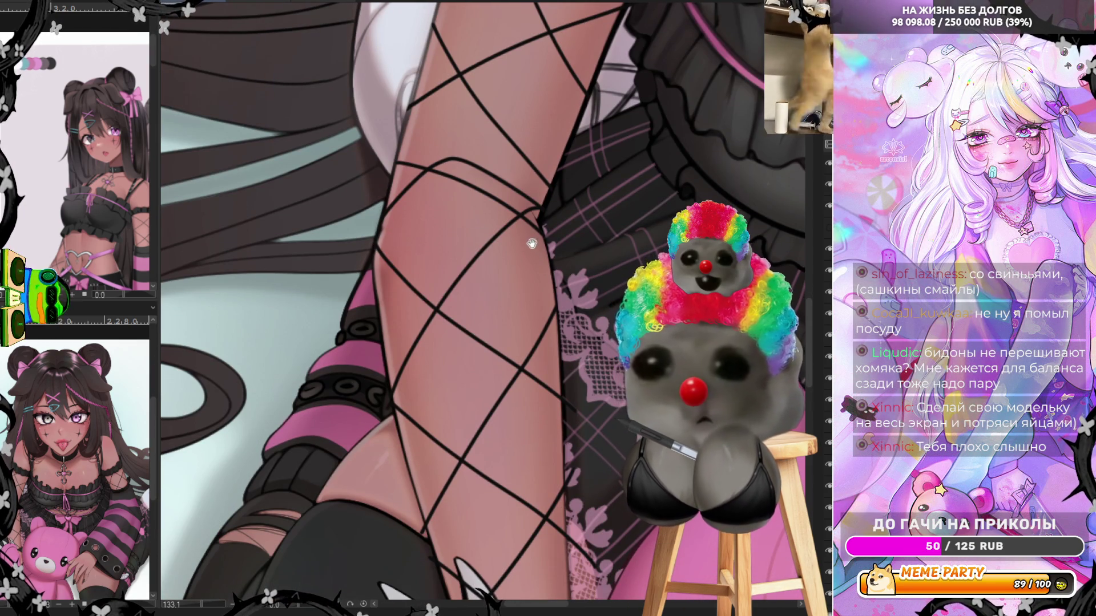
pyautogui.scroll(-5, 505, 311)
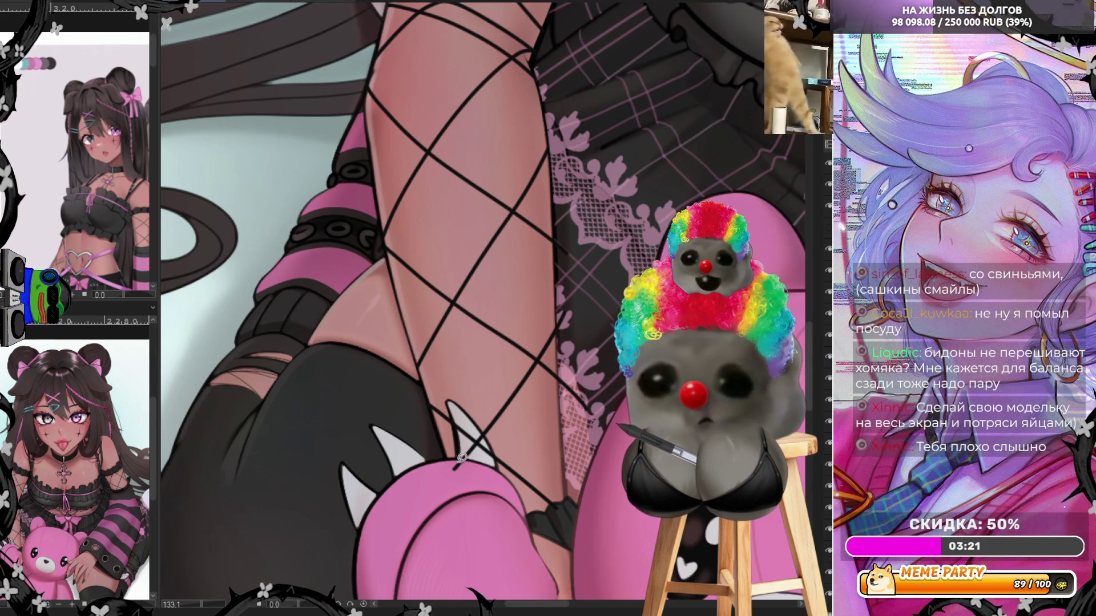
pyautogui.moveTo(453, 458); pyautogui.dragTo(491, 467)
pyautogui.hotkey('ctrl', 'z')
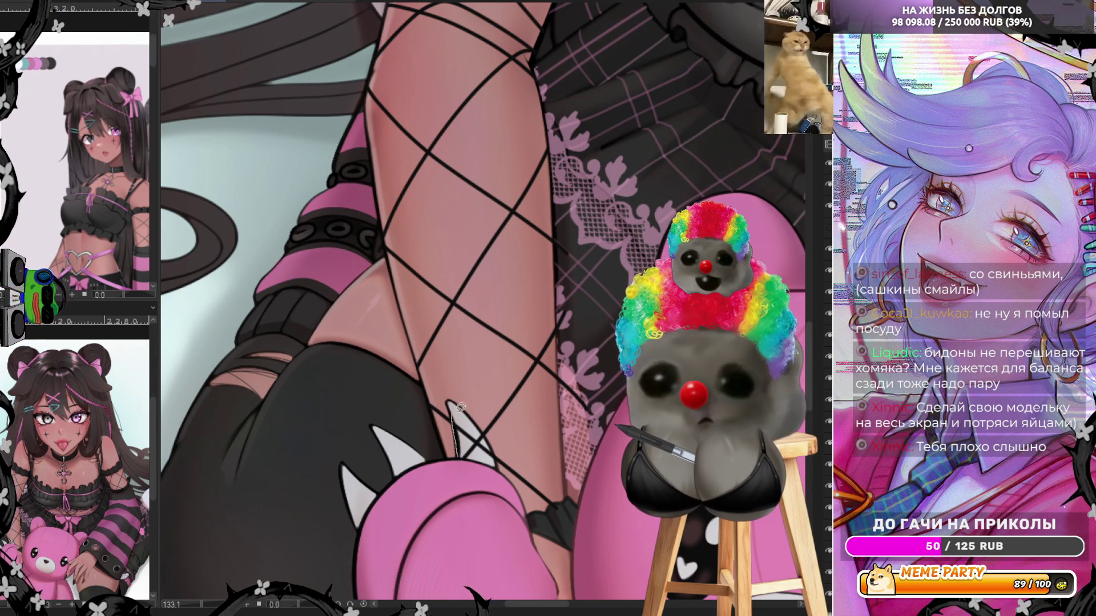
pyautogui.moveTo(460, 408)
pyautogui.mouseDown()
pyautogui.moveTo(492, 474)
pyautogui.moveTo(494, 388)
pyautogui.mouseUp()
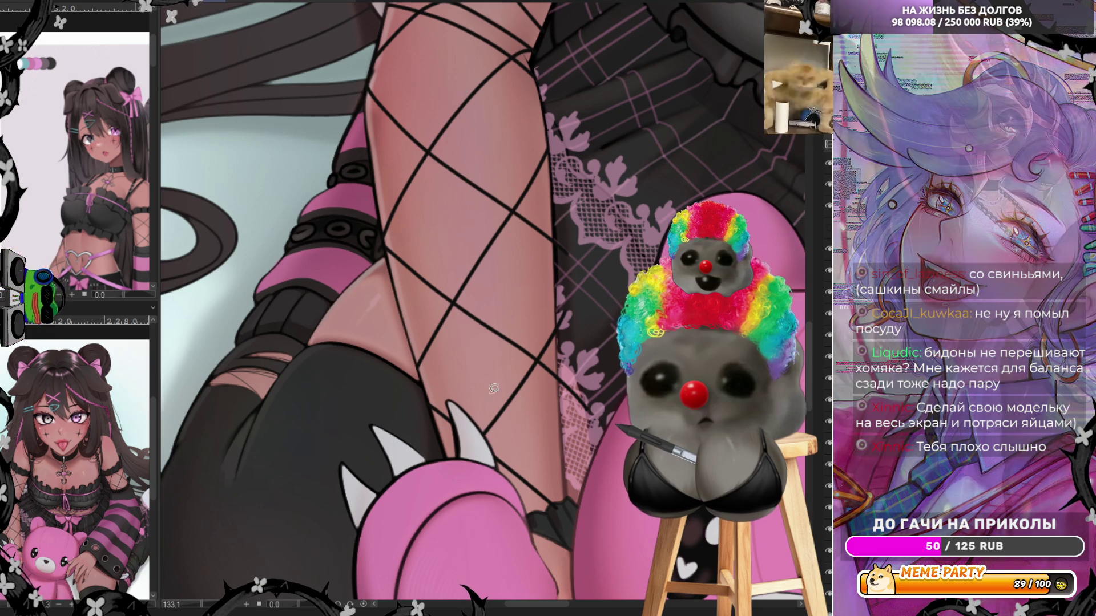
# Rotate the view and draw a curved strap line across the thigh fishnet.
pyautogui.moveTo(559, 311); pyautogui.dragTo(564, 504)
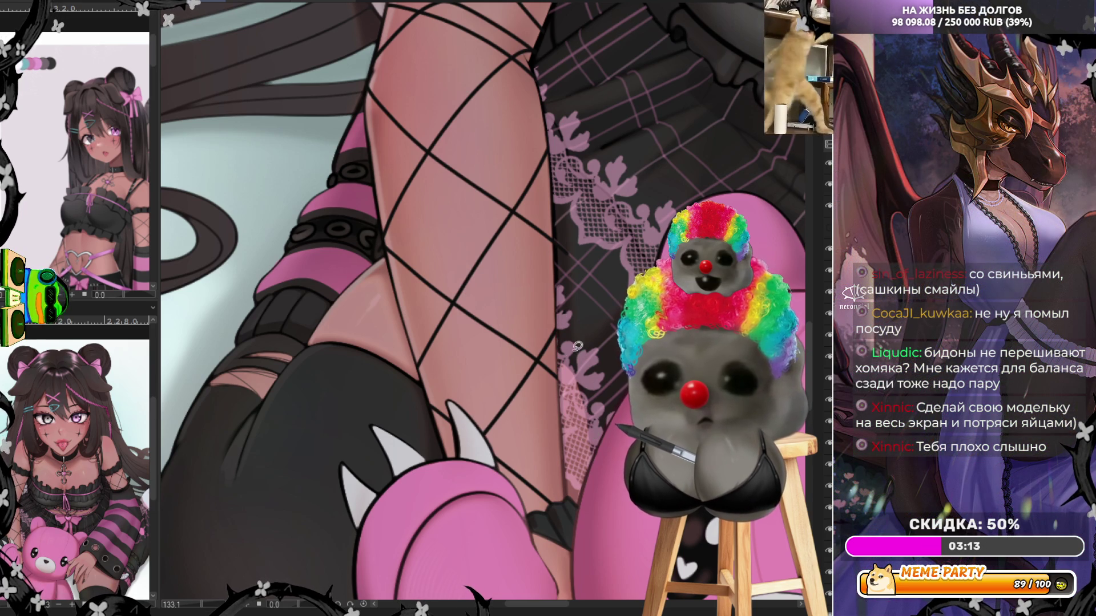
pyautogui.moveTo(559, 113); pyautogui.dragTo(562, 264)
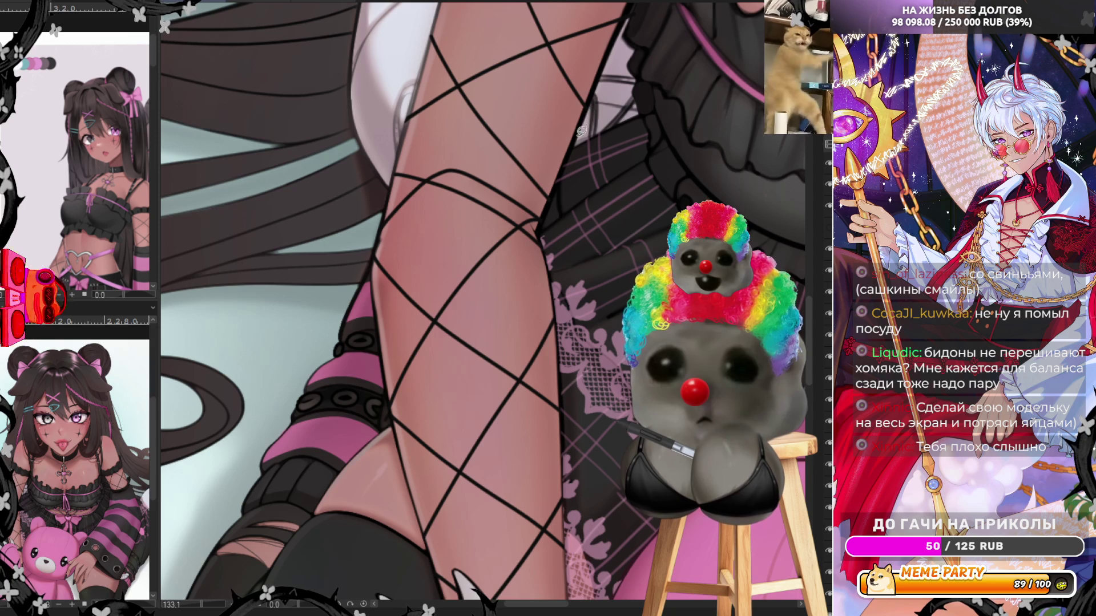
pyautogui.press('-')
pyautogui.moveTo(559, 169); pyautogui.dragTo(553, 220)
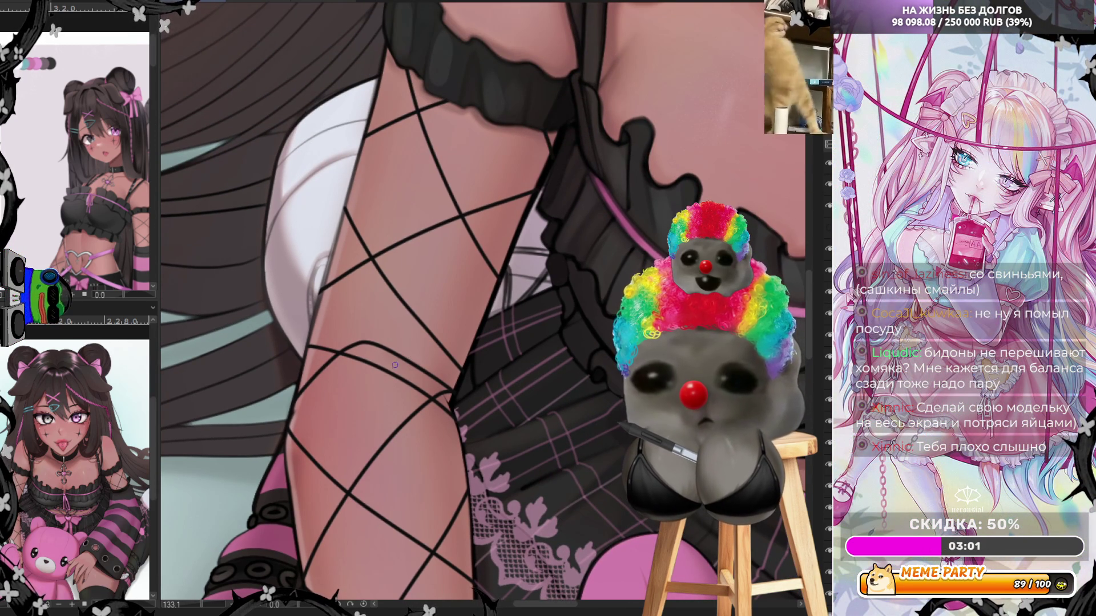
pyautogui.moveTo(313, 359); pyautogui.dragTo(388, 335)
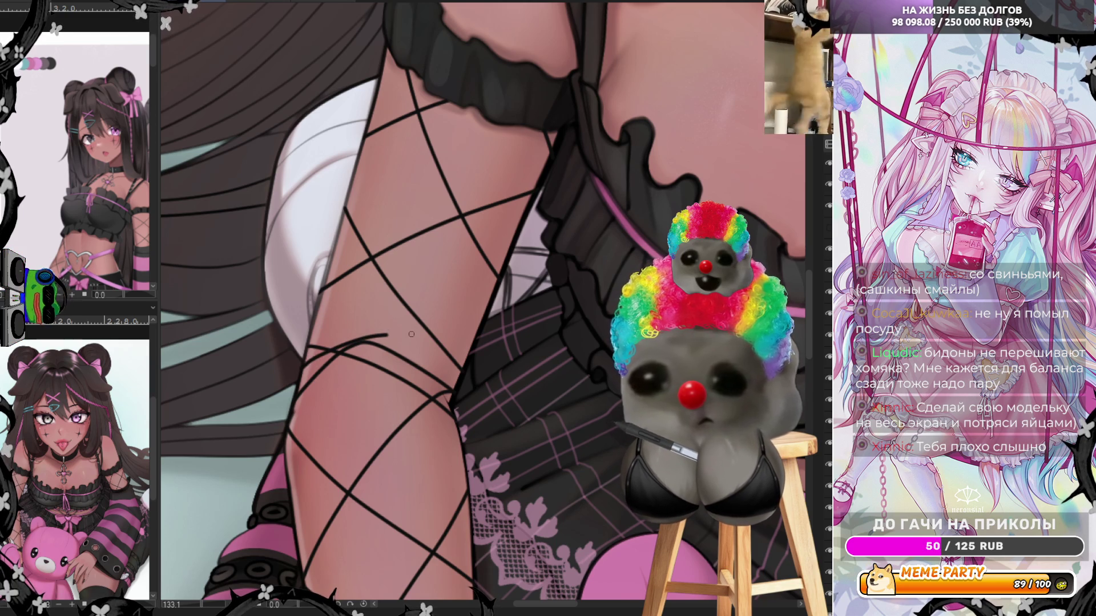
pyautogui.moveTo(513, 277)
pyautogui.mouseDown()
pyautogui.moveTo(428, 329)
pyautogui.moveTo(434, 348)
pyautogui.mouseUp()
pyautogui.hotkey('ctrl', 'z')
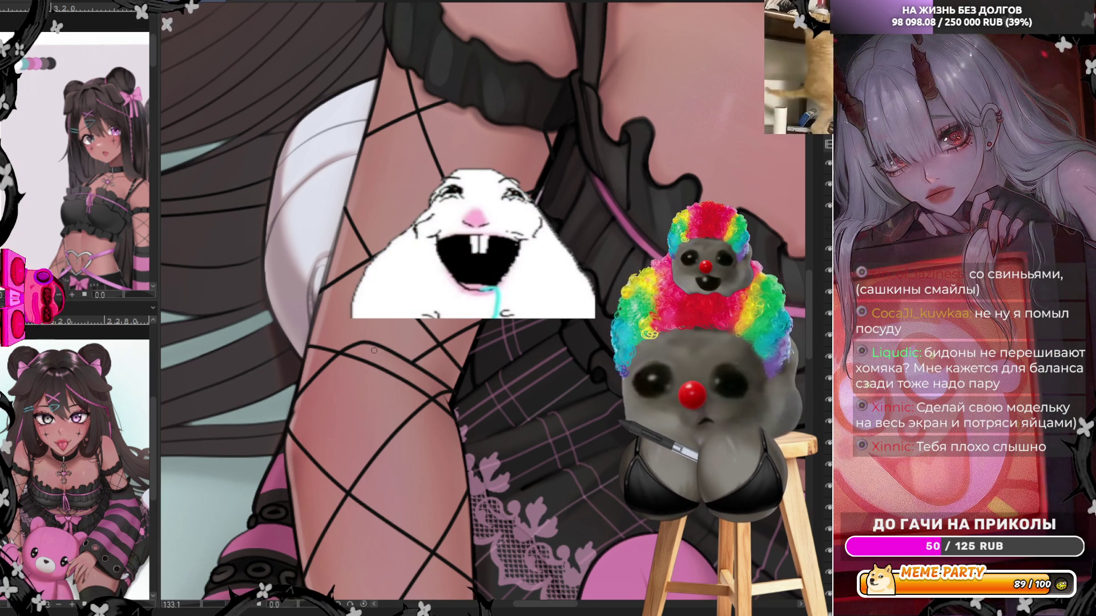
pyautogui.scroll(-10, 336, 323)
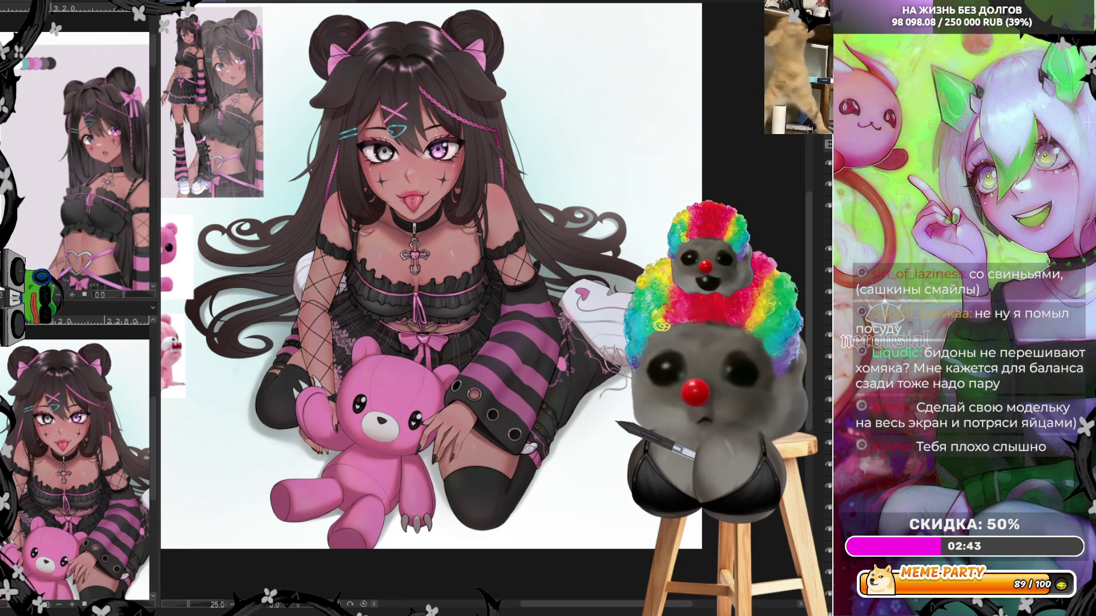
pyautogui.scroll(3, 303, 296)
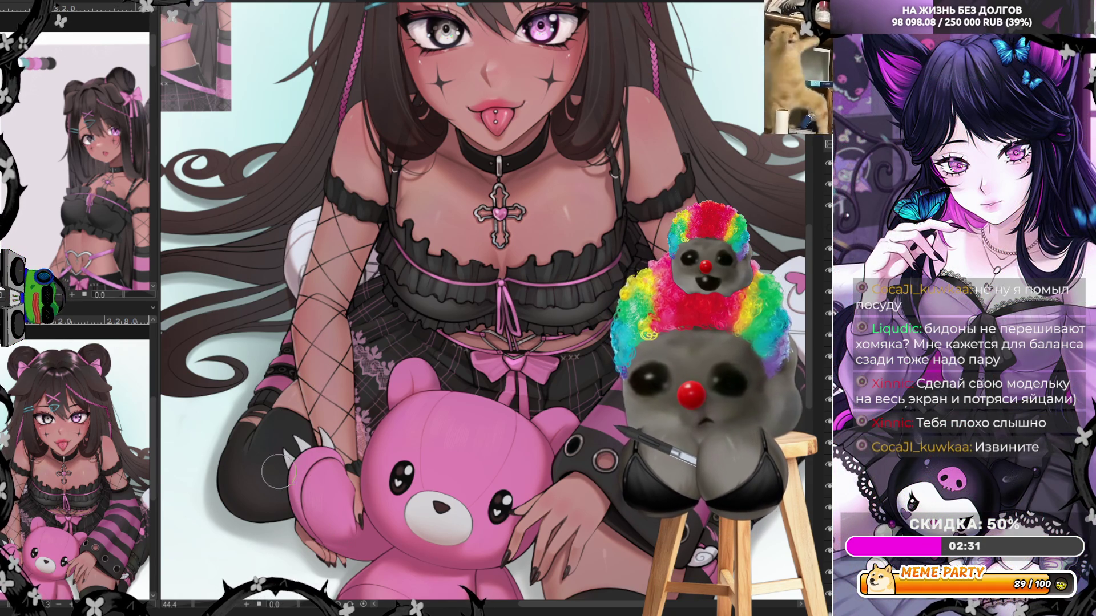
pyautogui.scroll(-5, 464, 308)
pyautogui.scroll(2, 385, 256)
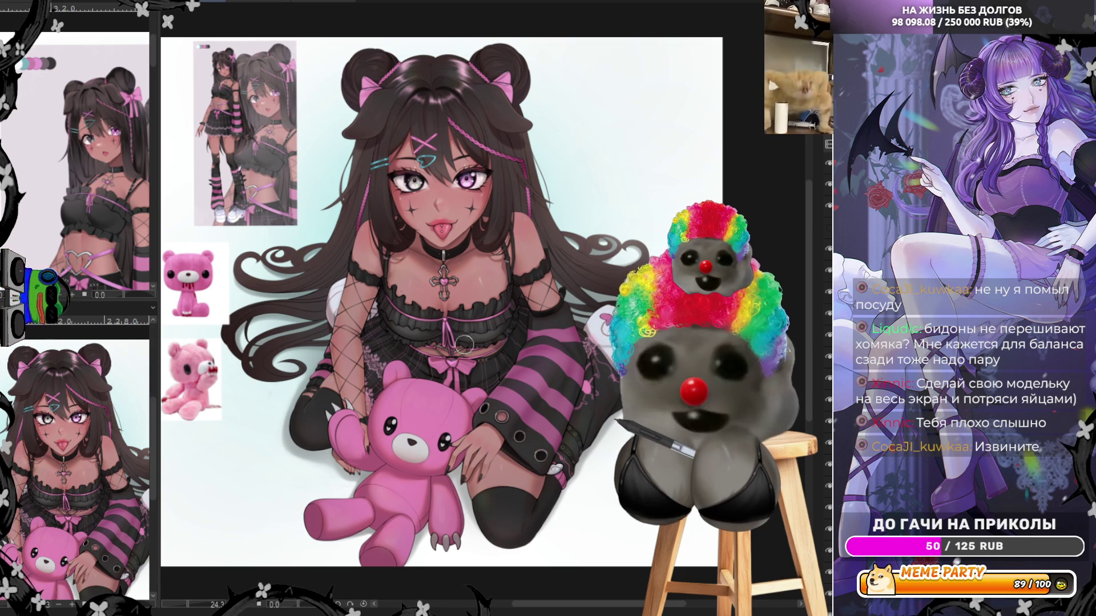
pyautogui.scroll(1, 457, 75)
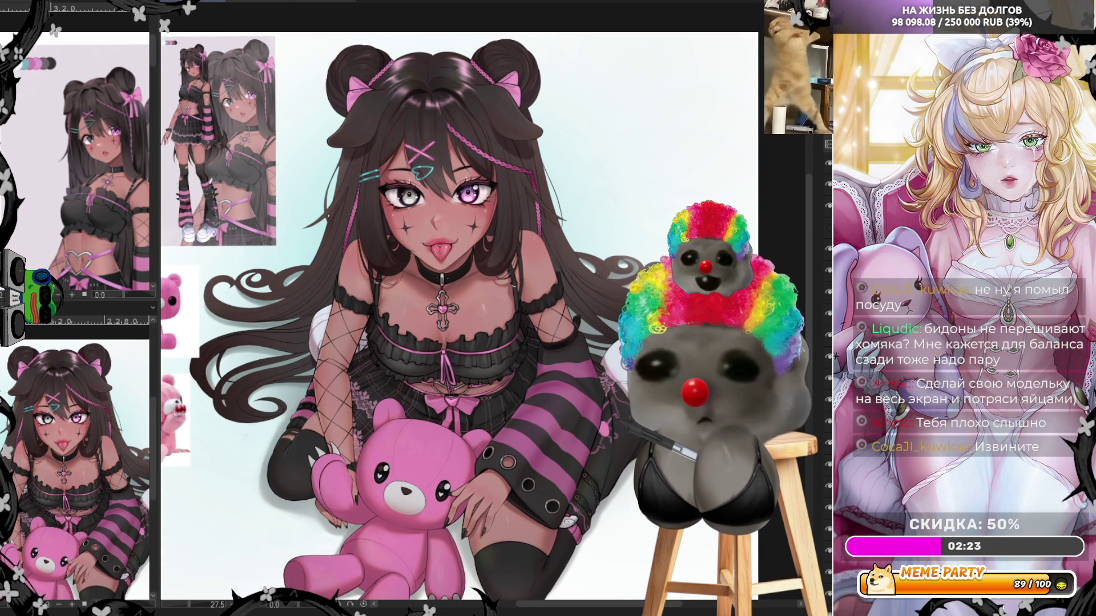
pyautogui.click(827, 183)
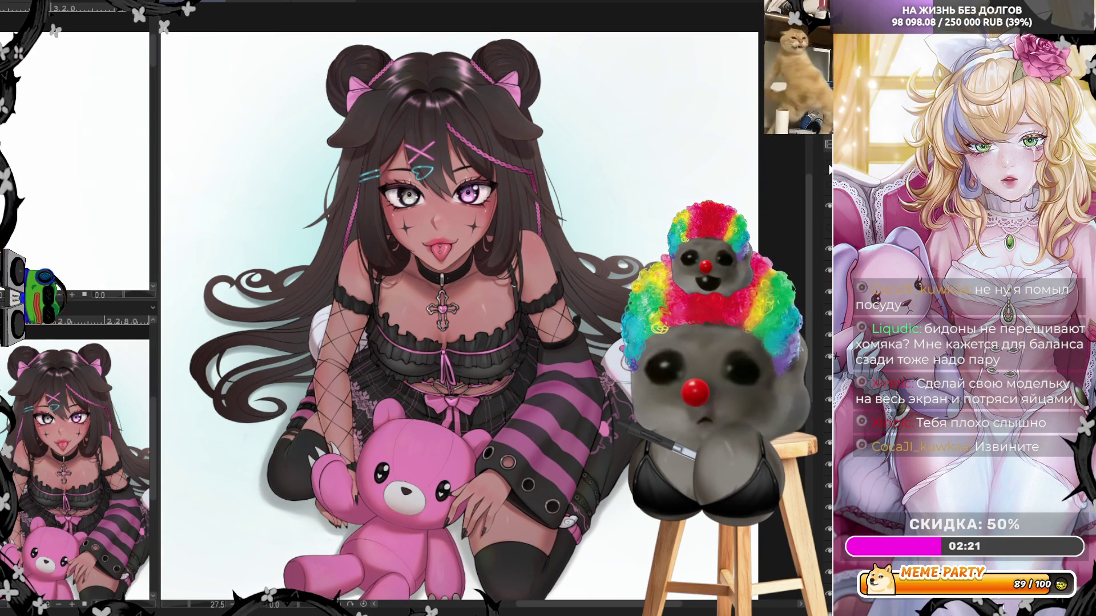
pyautogui.click(828, 165)
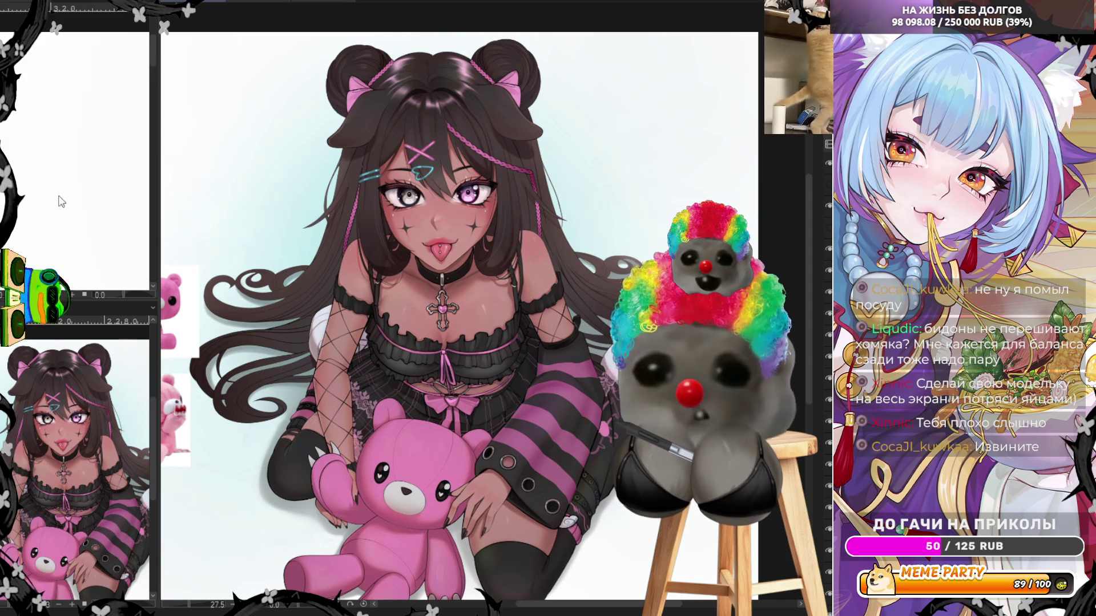
pyautogui.scroll(-5, 62, 201)
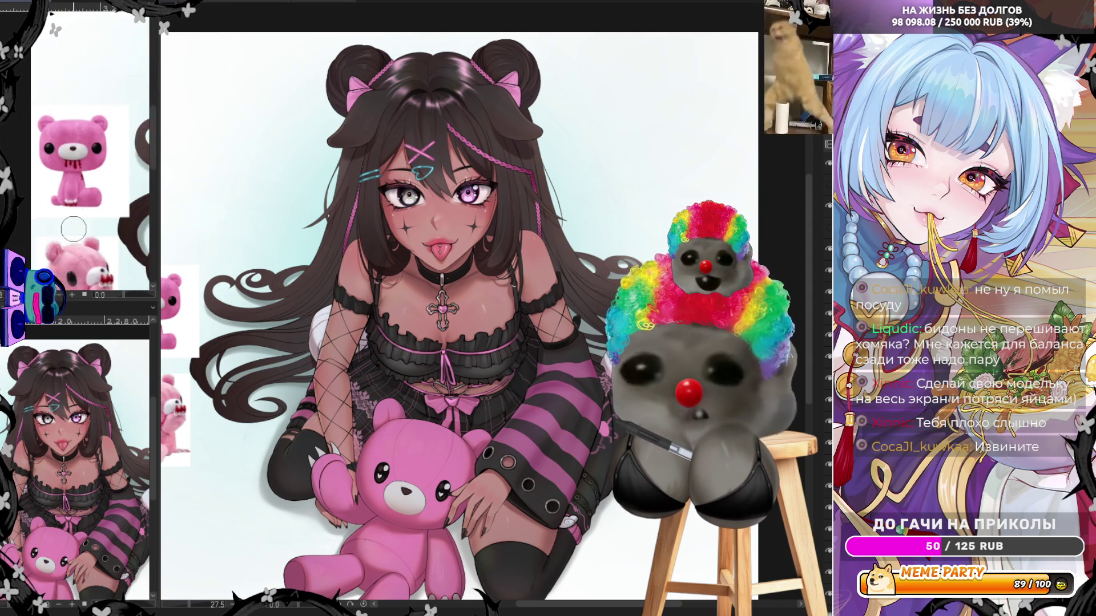
pyautogui.scroll(2, 74, 228)
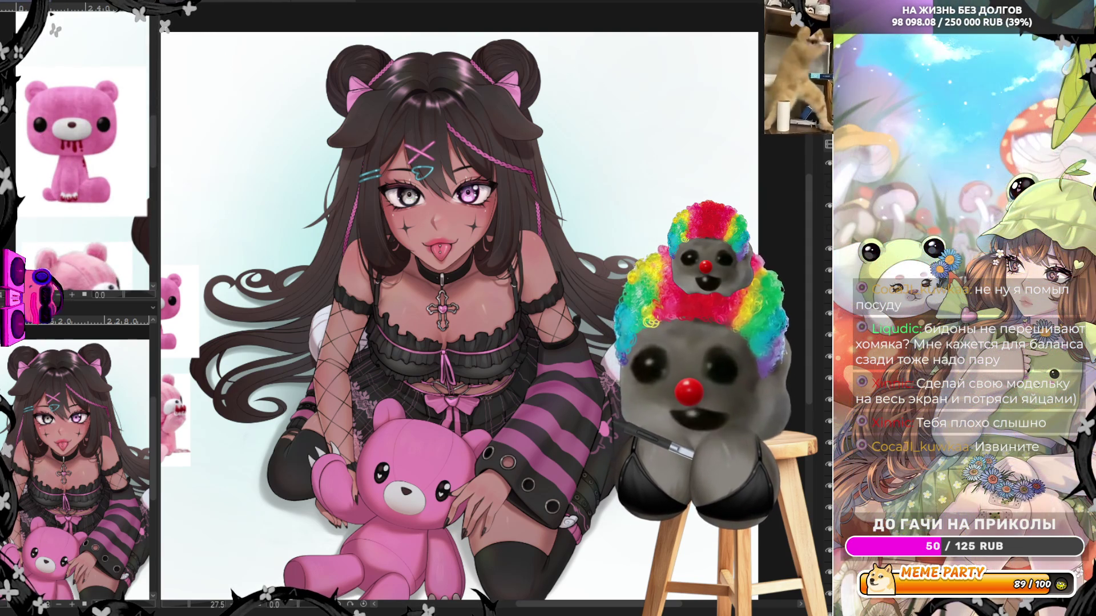
pyautogui.scroll(-2, 453, 380)
pyautogui.scroll(5, 453, 379)
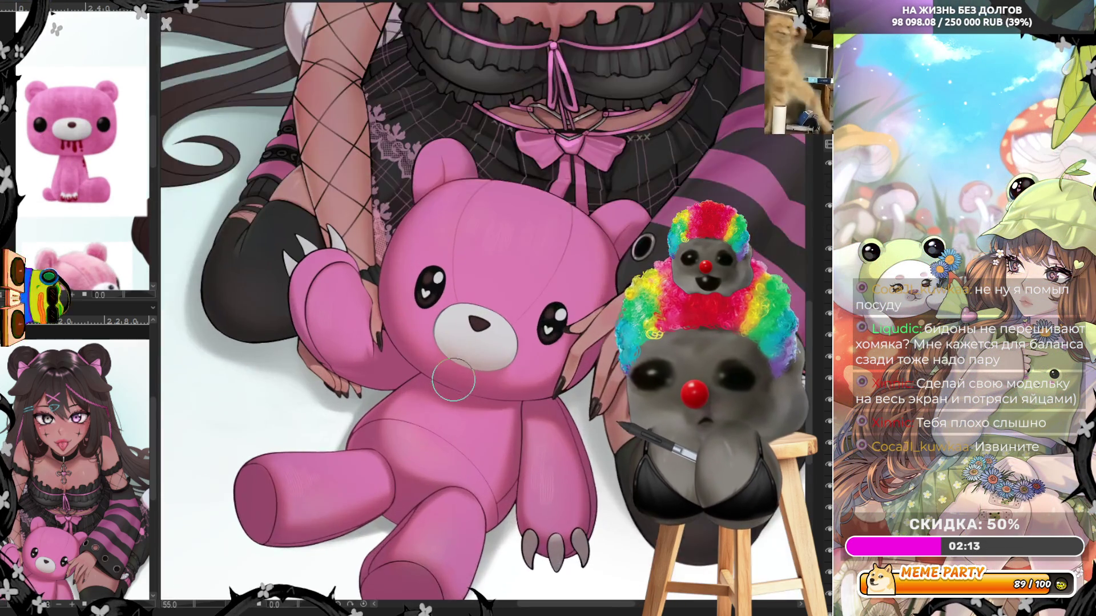
# Draw a dark red blood drip from the bear's mouth and redden a raised-paw claw tip.
pyautogui.scroll(2, 453, 379)
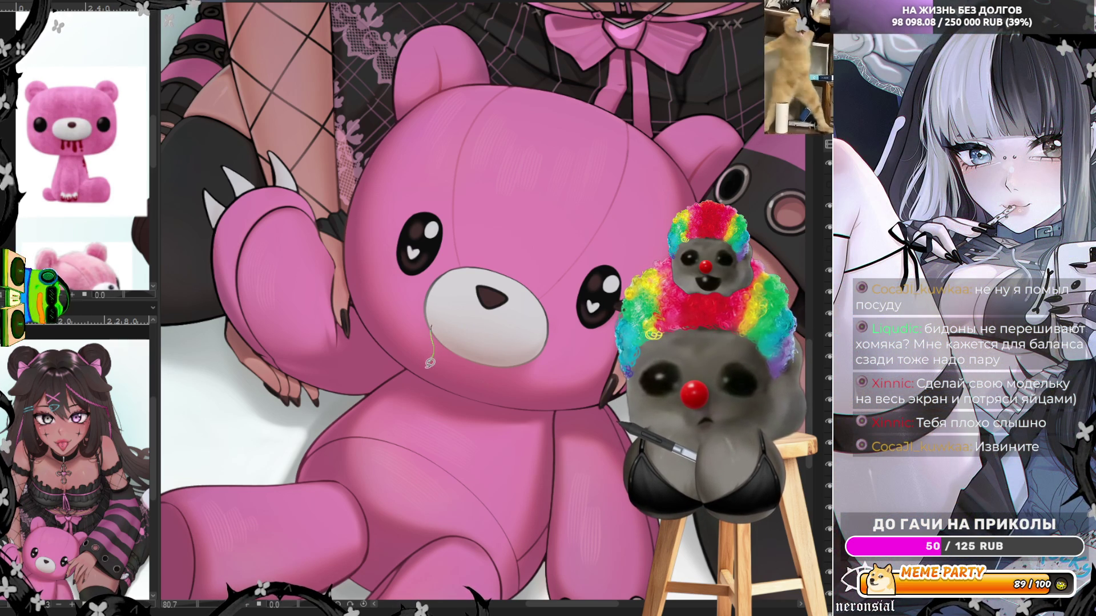
pyautogui.moveTo(431, 363)
pyautogui.mouseDown()
pyautogui.moveTo(429, 375)
pyautogui.moveTo(446, 359)
pyautogui.moveTo(456, 376)
pyautogui.moveTo(466, 357)
pyautogui.moveTo(470, 394)
pyautogui.moveTo(489, 374)
pyautogui.moveTo(508, 393)
pyautogui.moveTo(518, 360)
pyautogui.moveTo(505, 342)
pyautogui.mouseUp()
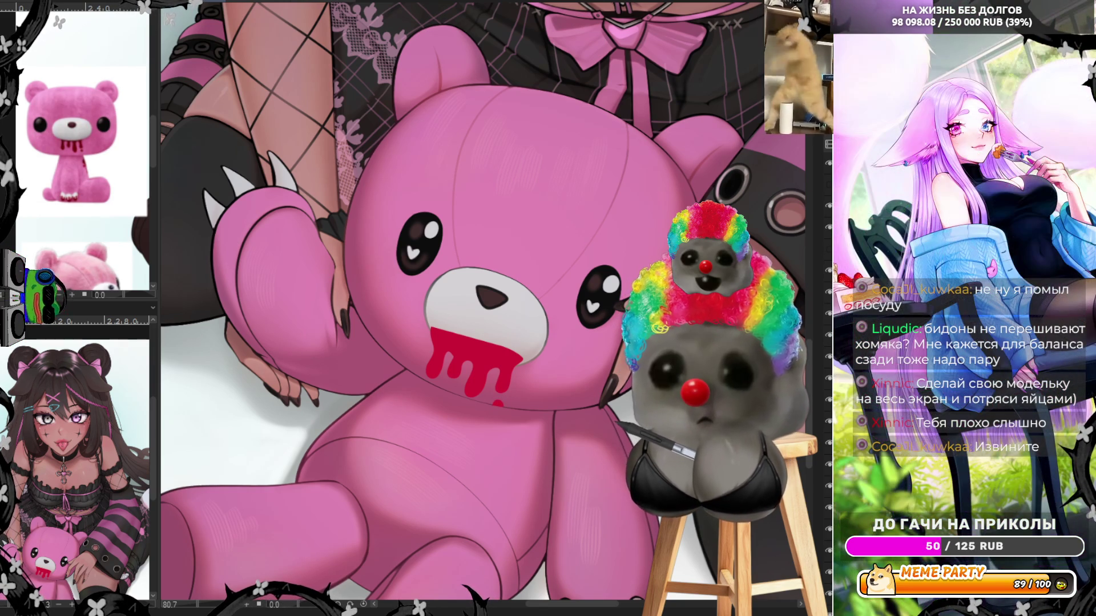
pyautogui.hotkey('ctrl', 'z')
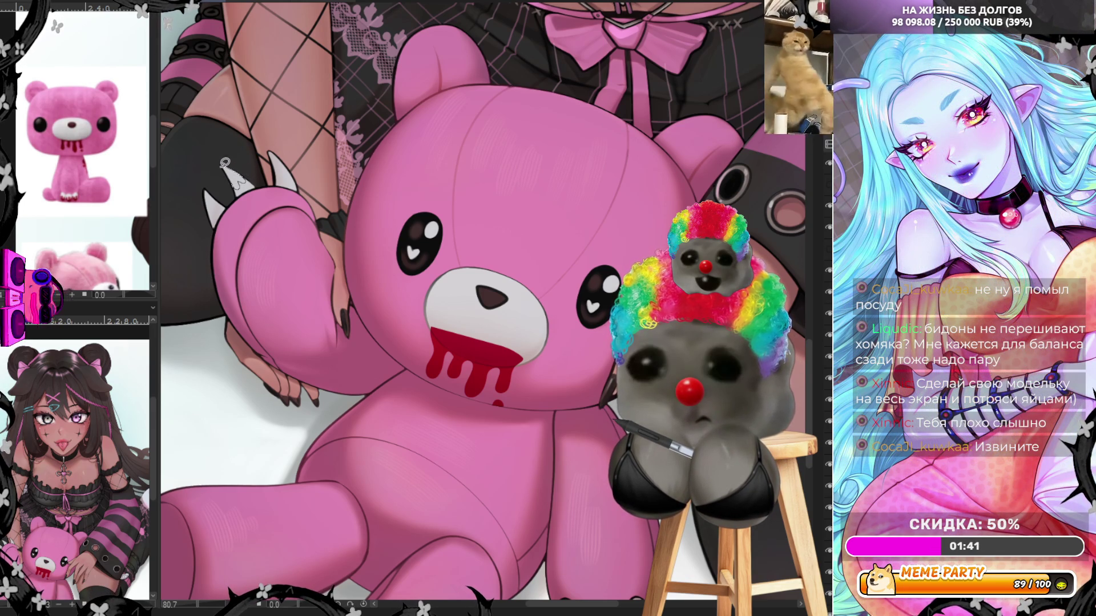
pyautogui.moveTo(234, 182); pyautogui.dragTo(243, 174)
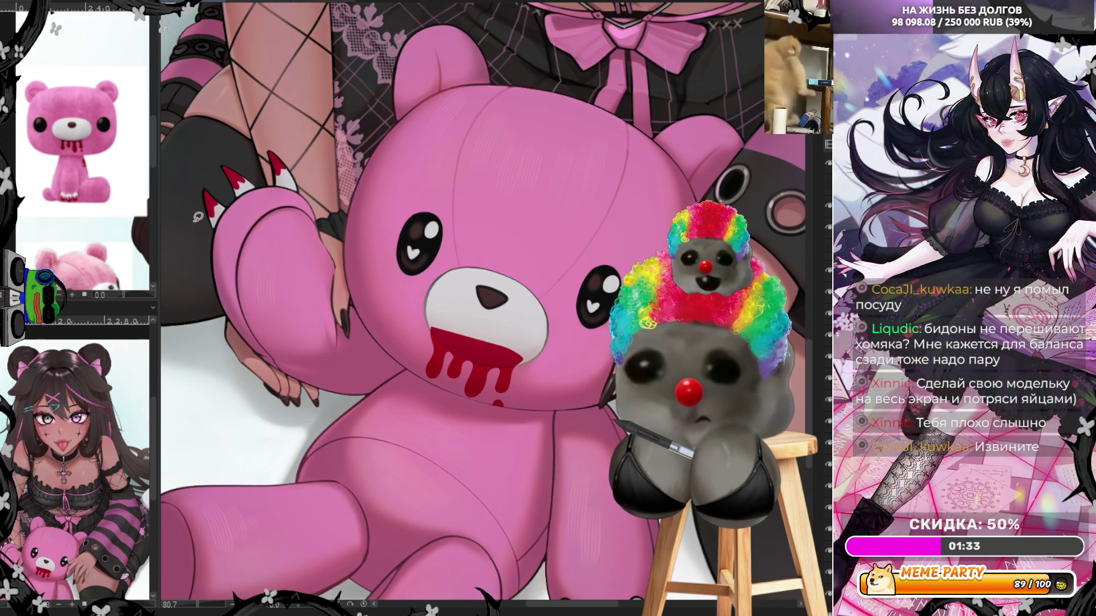
pyautogui.scroll(-5, 510, 443)
pyautogui.scroll(8, 510, 443)
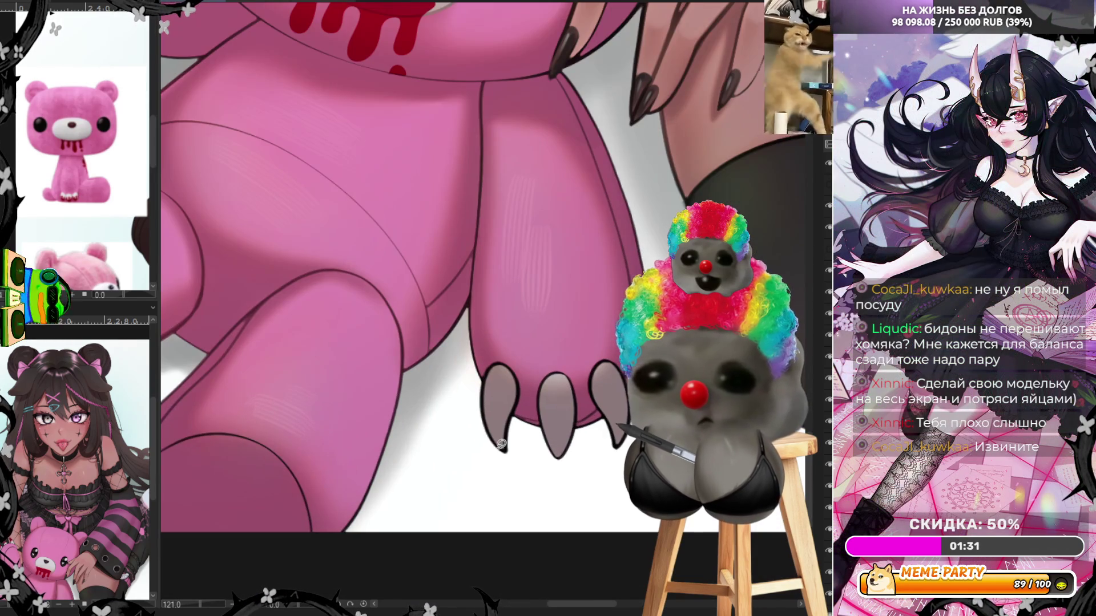
# Fill the middle claw tip of the bear's lower paw dark red.
pyautogui.moveTo(485, 412)
pyautogui.mouseDown()
pyautogui.moveTo(507, 406)
pyautogui.moveTo(487, 414)
pyautogui.mouseUp()
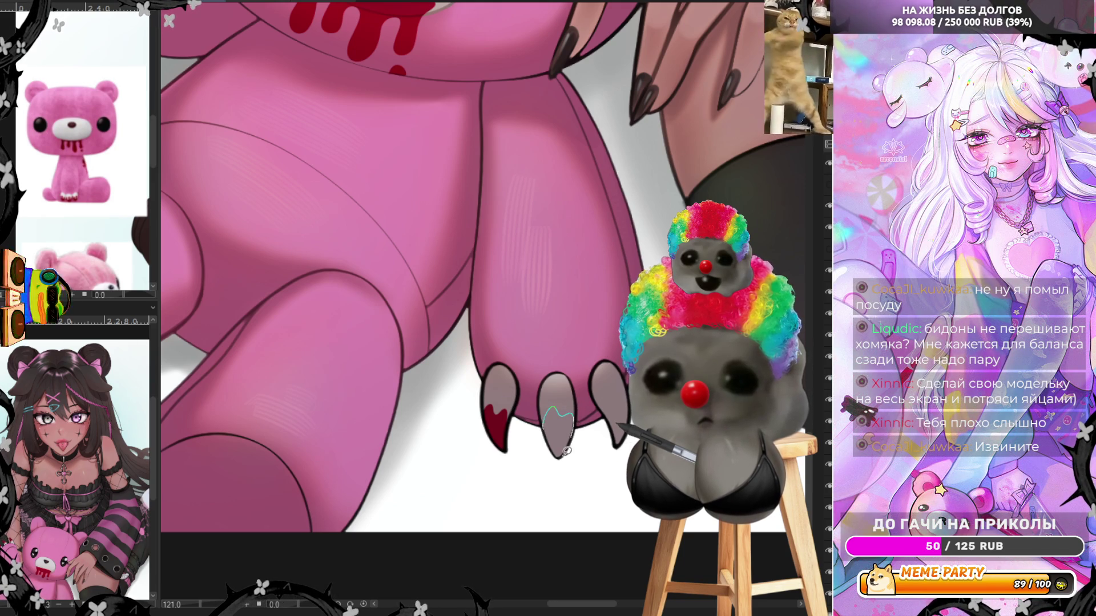
pyautogui.moveTo(566, 451); pyautogui.dragTo(544, 421)
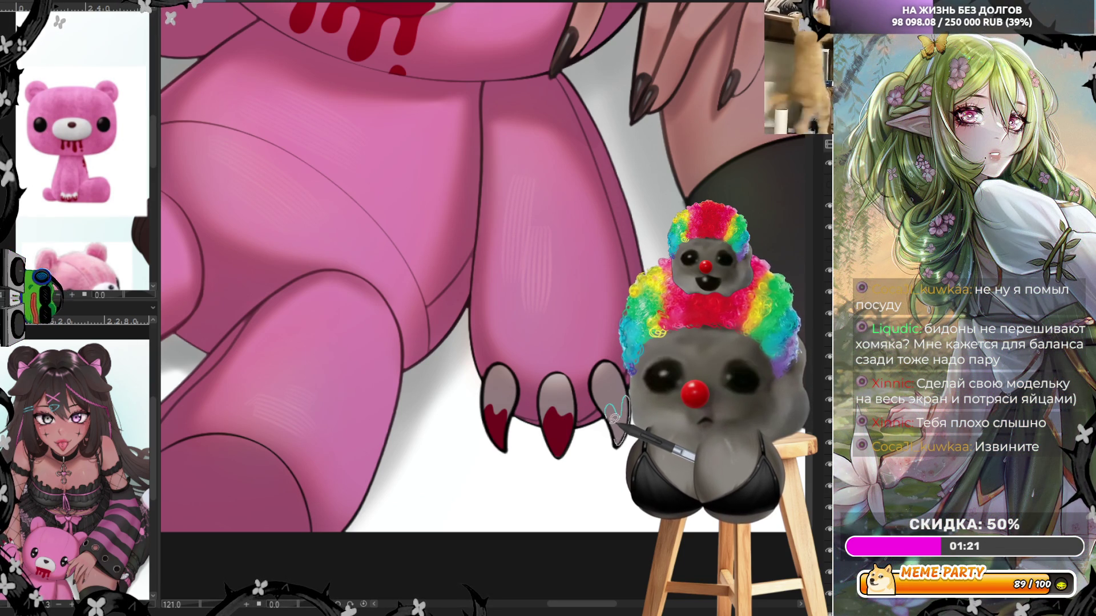
pyautogui.hotkey('ctrl', 'alt', '0')
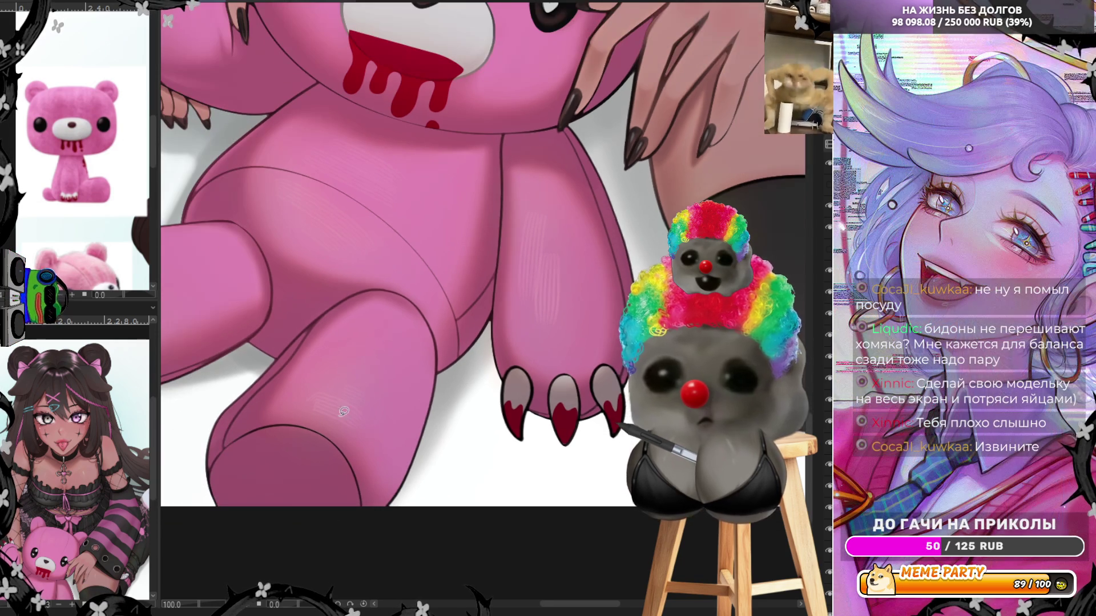
pyautogui.scroll(-3, 112, 188)
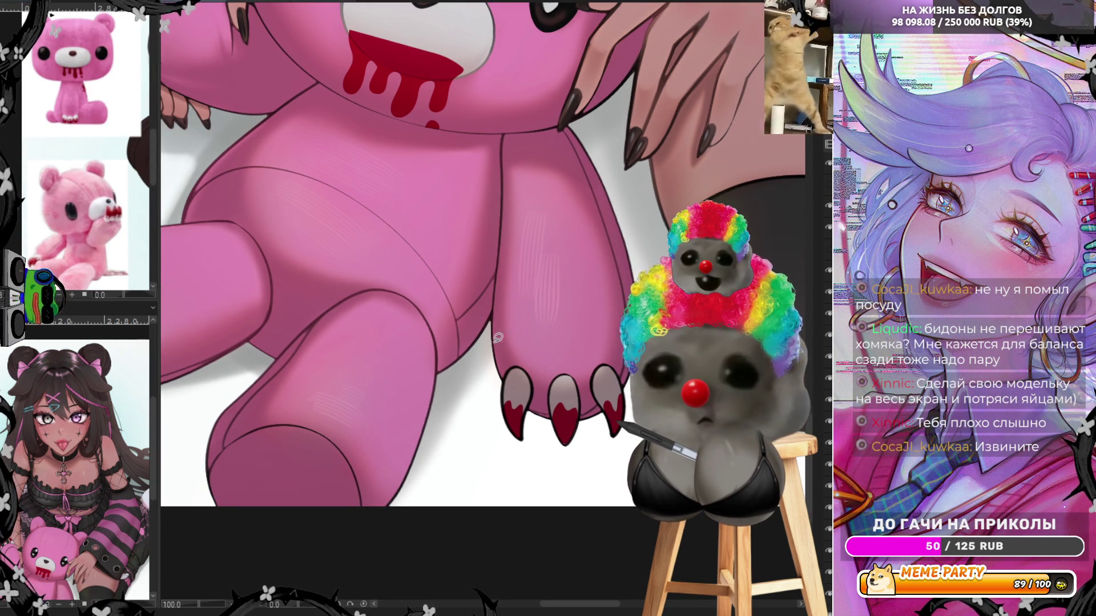
pyautogui.scroll(-3, 518, 290)
pyautogui.scroll(5, 485, 269)
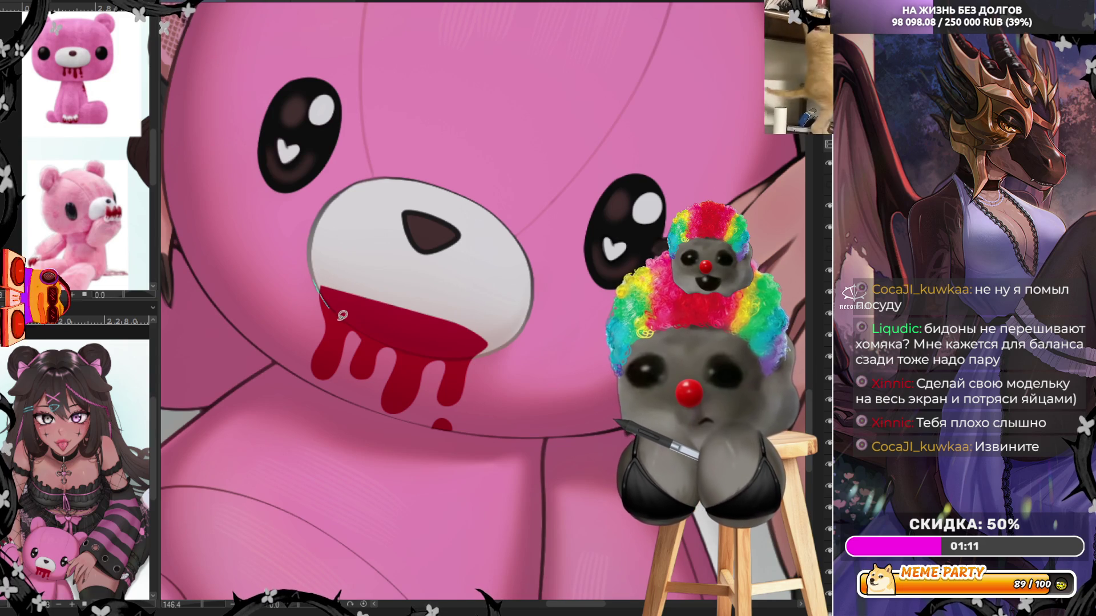
# Keep the red muzzle fill and select along the muzzle's lower edge.
pyautogui.hotkey('ctrl', 'z')
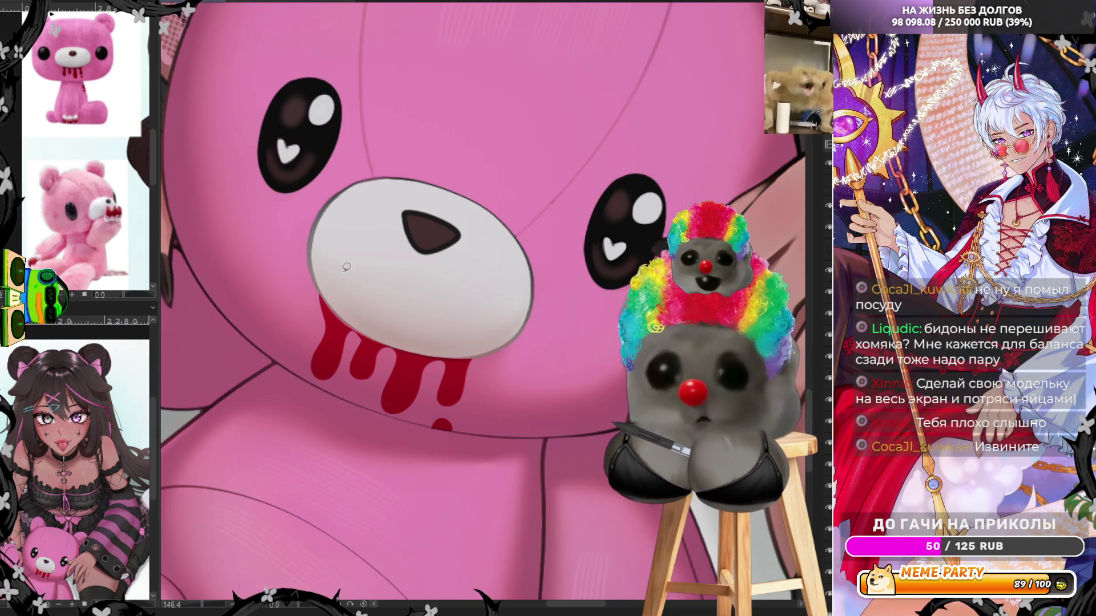
pyautogui.hotkey('ctrl', 'y')
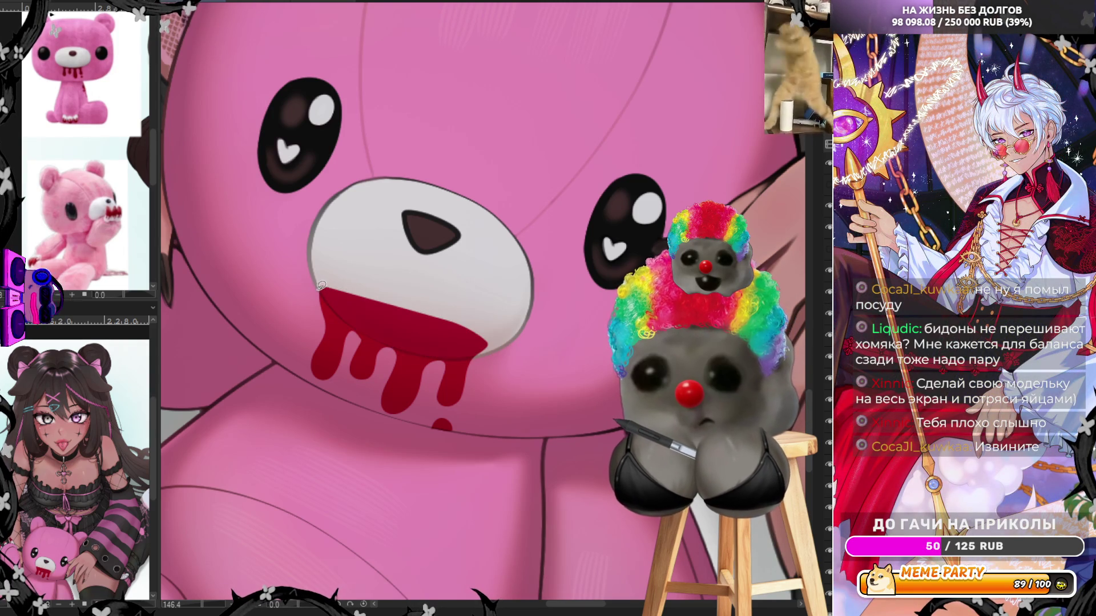
pyautogui.moveTo(380, 338)
pyautogui.mouseDown()
pyautogui.moveTo(497, 342)
pyautogui.moveTo(279, 240)
pyautogui.mouseUp()
pyautogui.scroll(-10, 452, 424)
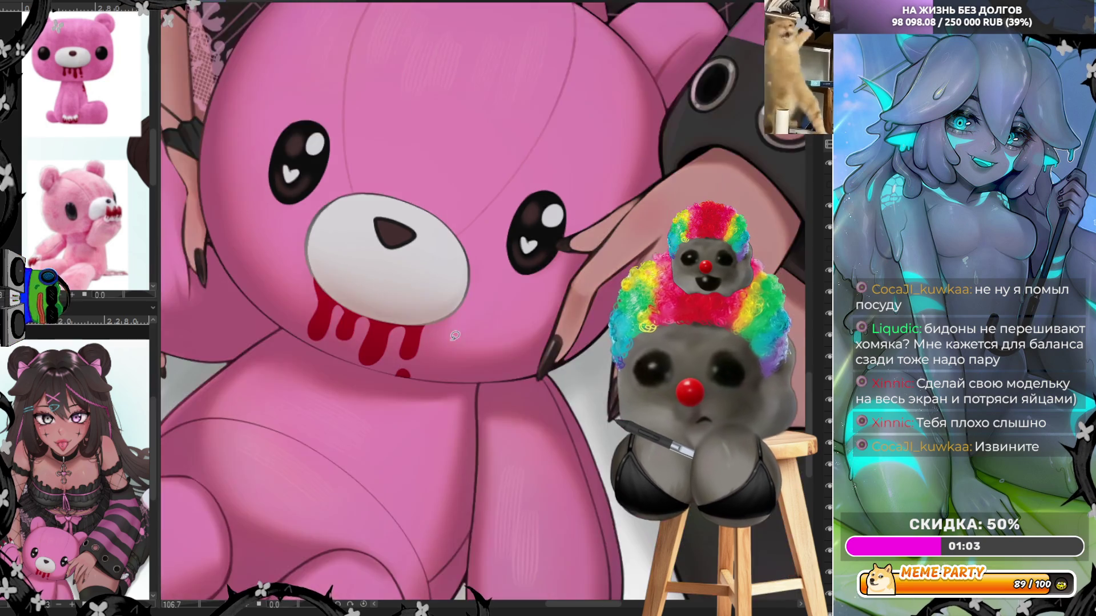
# Hide the pink bear reference images layer.
pyautogui.scroll(3, 545, 80)
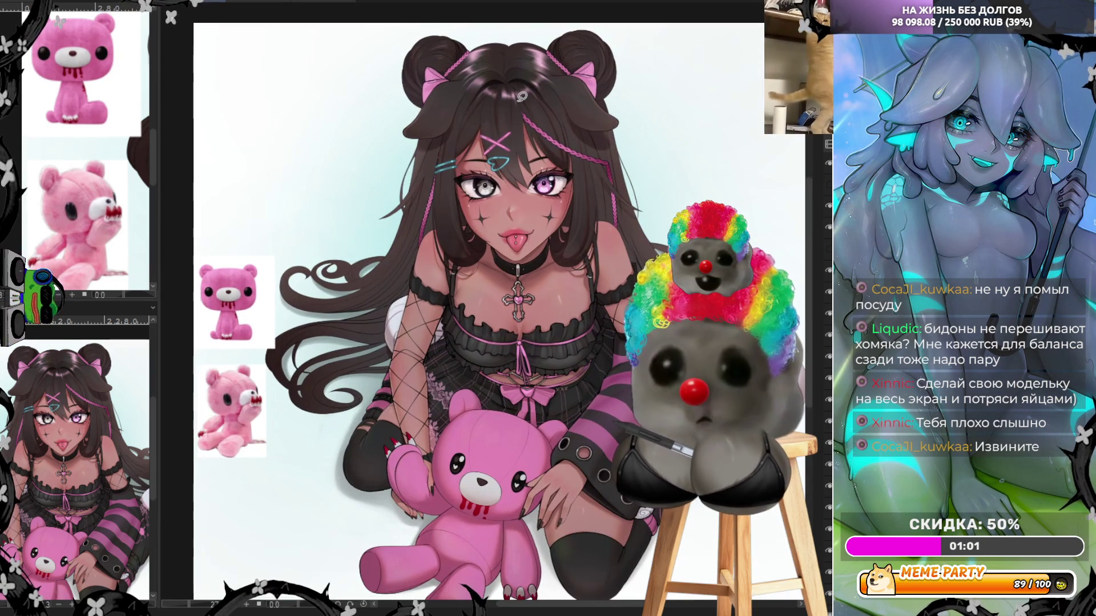
pyautogui.scroll(-1, 503, 98)
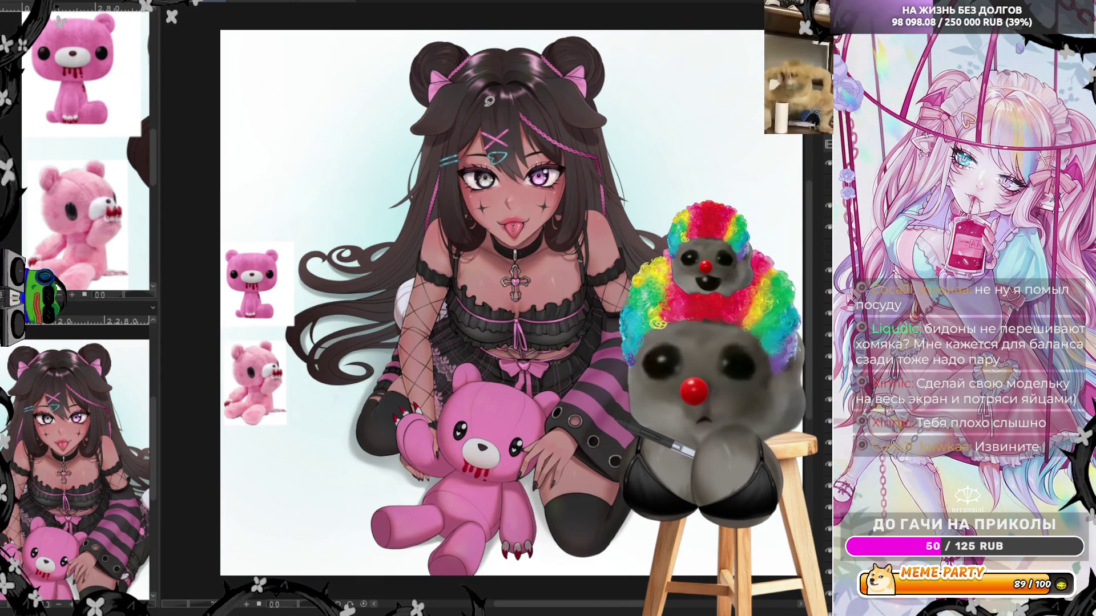
pyautogui.click(829, 170)
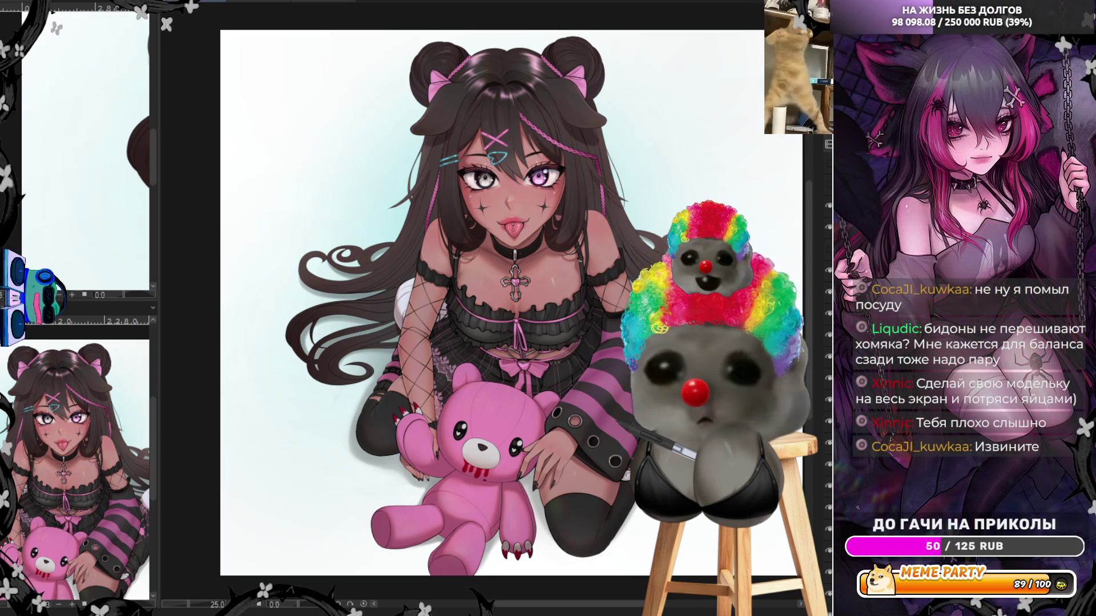
pyautogui.scroll(-3, 641, 250)
pyautogui.scroll(3, 641, 250)
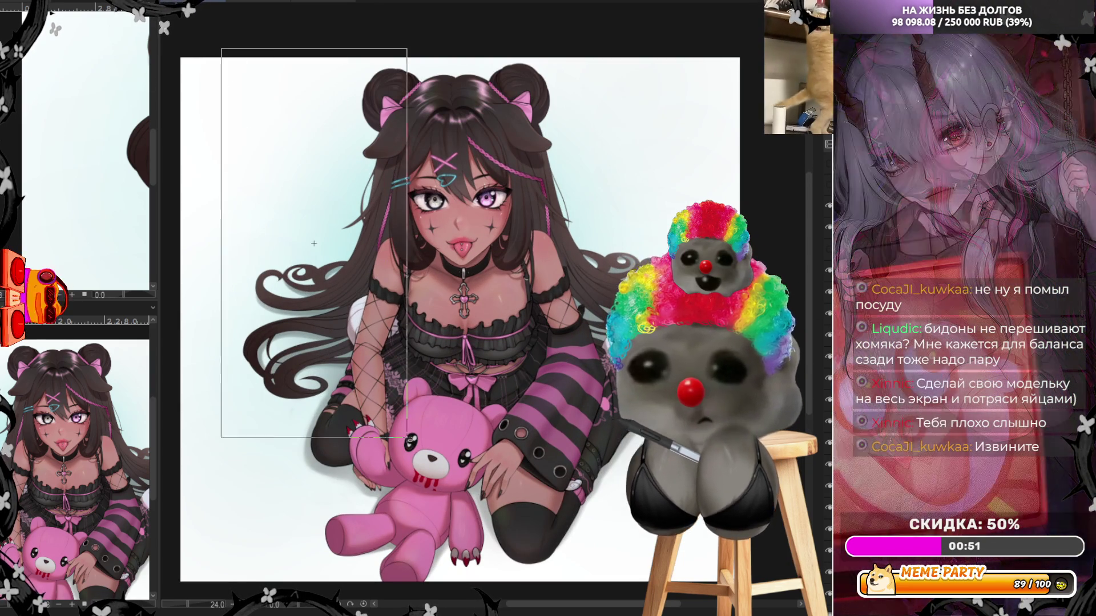
# Drag a rectangular selection framing the whole illustration, redoing it until it fits.
pyautogui.moveTo(486, 404); pyautogui.dragTo(487, 226)
pyautogui.moveTo(754, 579); pyautogui.dragTo(754, 579)
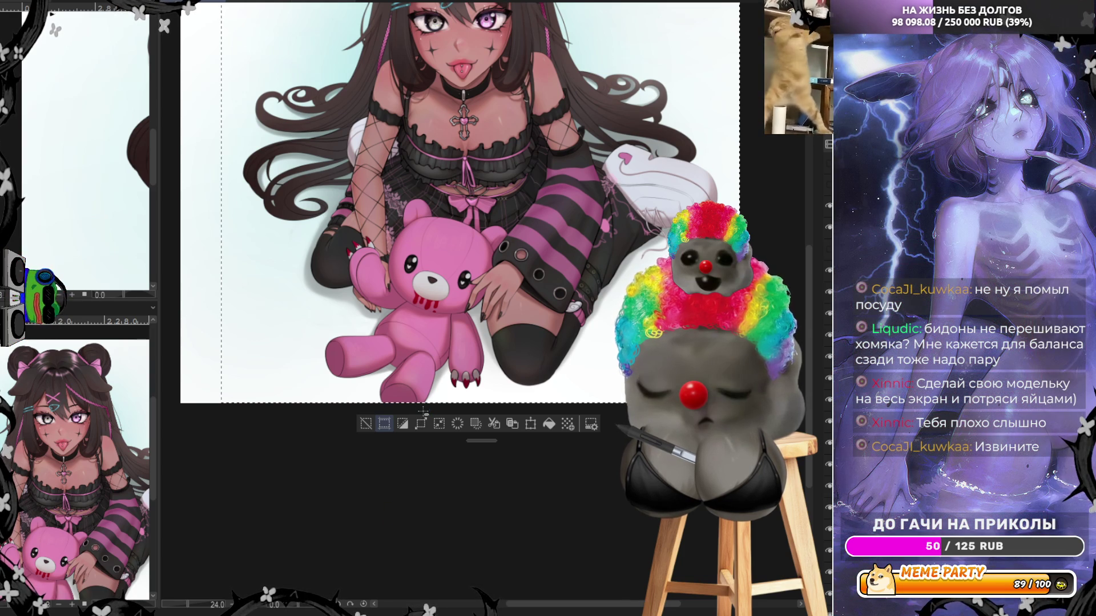
pyautogui.hotkey('ctrl', '0')
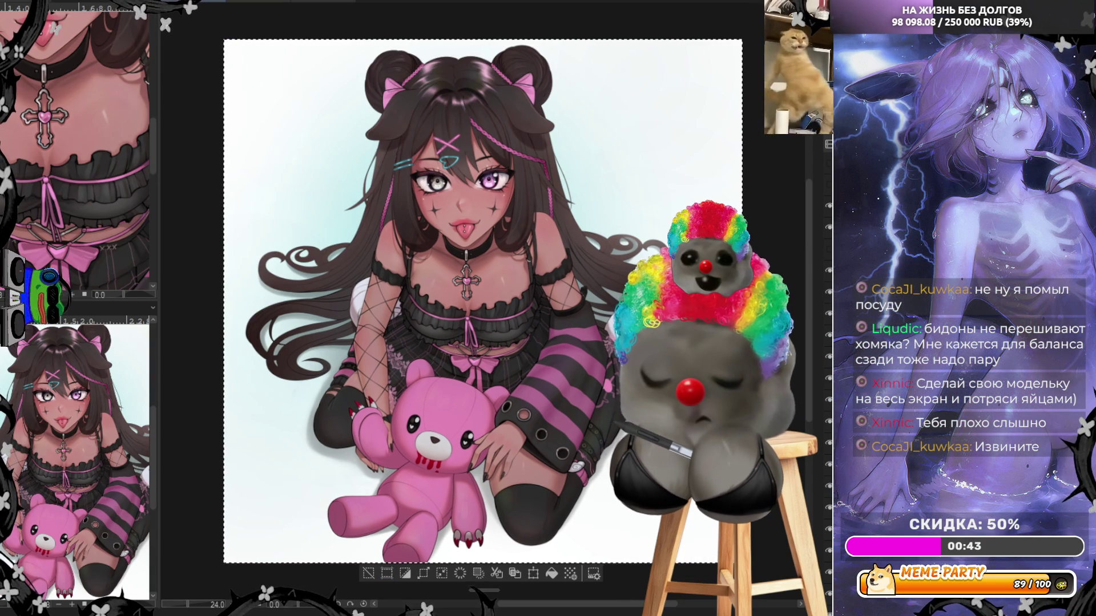
pyautogui.hotkey('ctrl', 'd')
pyautogui.scroll(-2, 219, 107)
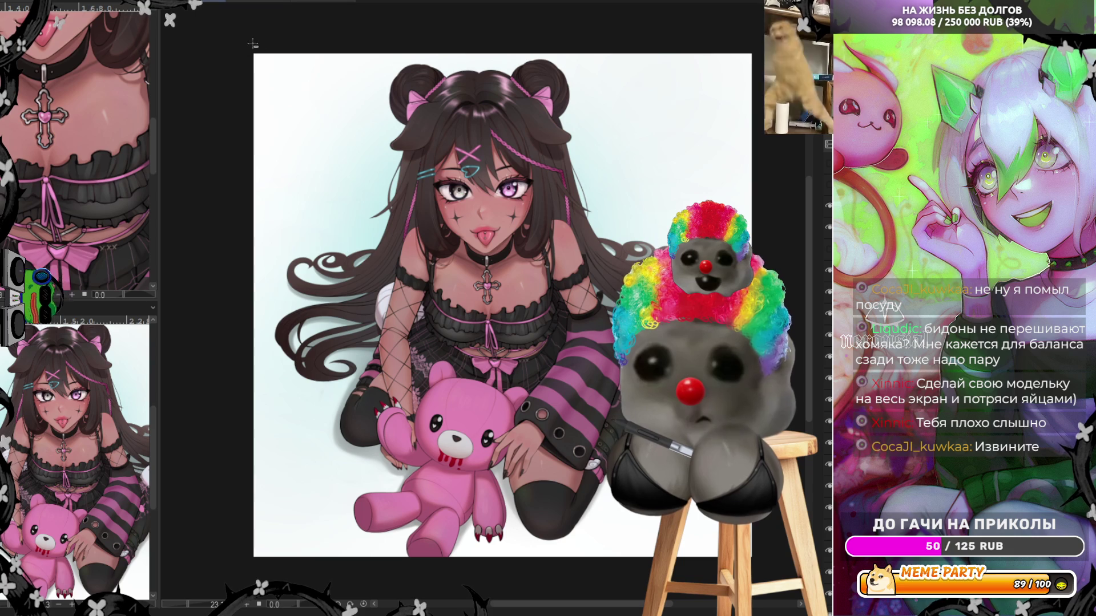
pyautogui.moveTo(253, 44)
pyautogui.mouseDown()
pyautogui.moveTo(639, 568)
pyautogui.moveTo(725, 561)
pyautogui.mouseUp()
pyautogui.click(356, 47)
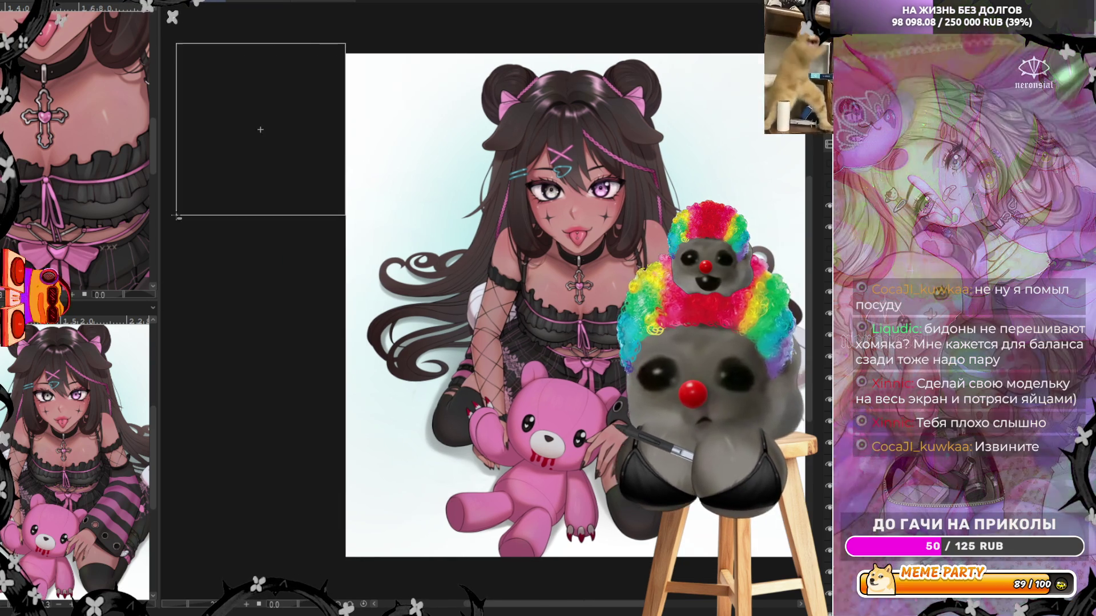
pyautogui.moveTo(356, 46)
pyautogui.mouseDown()
pyautogui.moveTo(409, 304)
pyautogui.moveTo(603, 542)
pyautogui.moveTo(548, 580)
pyautogui.moveTo(593, 568)
pyautogui.mouseUp()
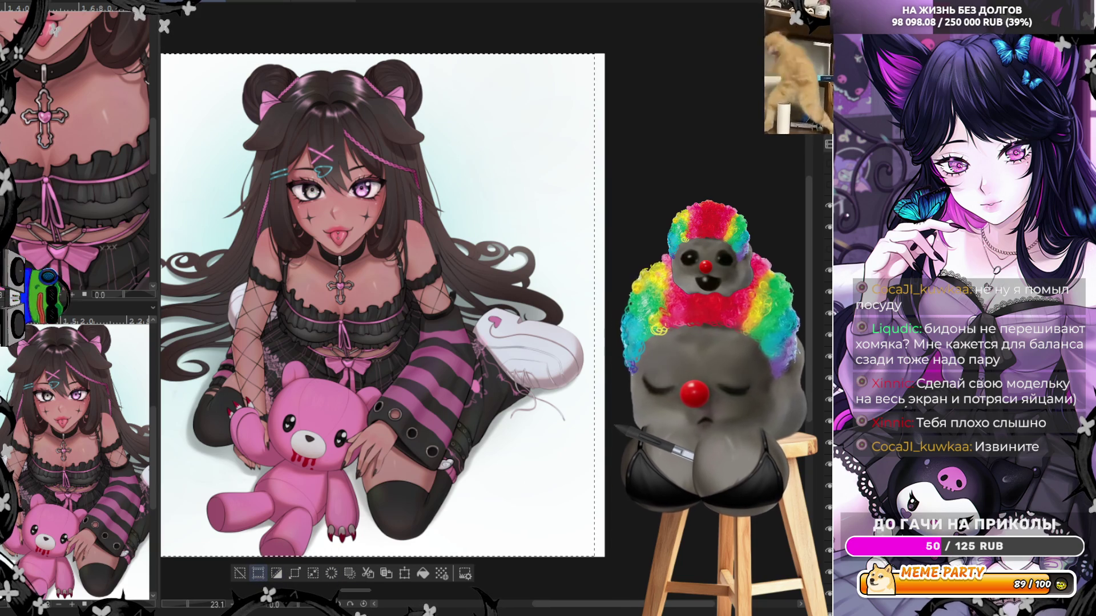
pyautogui.hotkey('ctrl', '0')
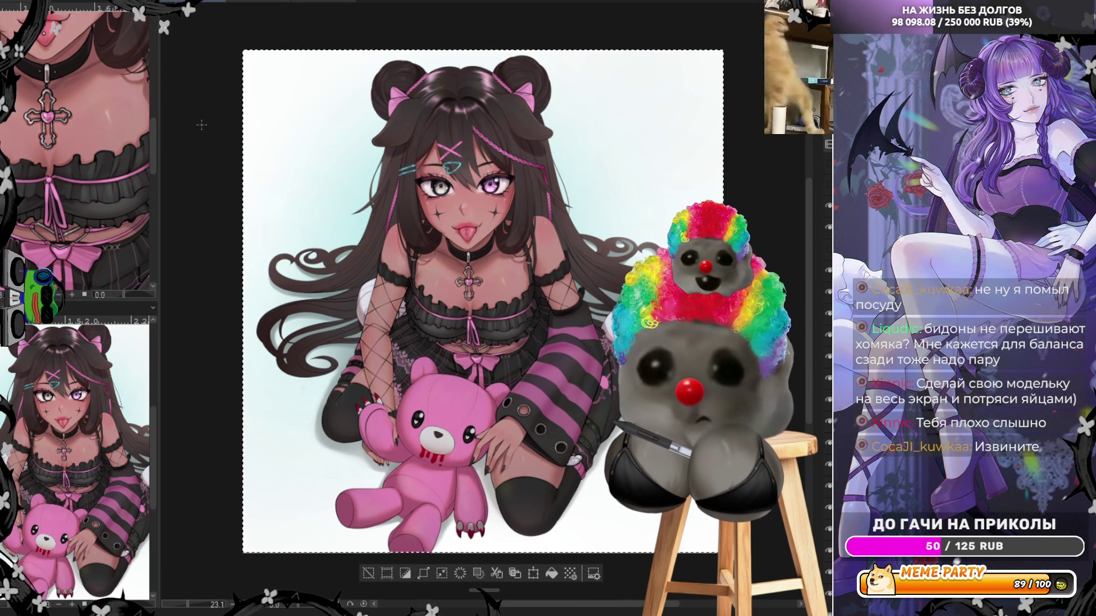
# Clear all selections on the character and restore the hidden side palettes with Tab.
pyautogui.hotkey('ctrl', 'd')
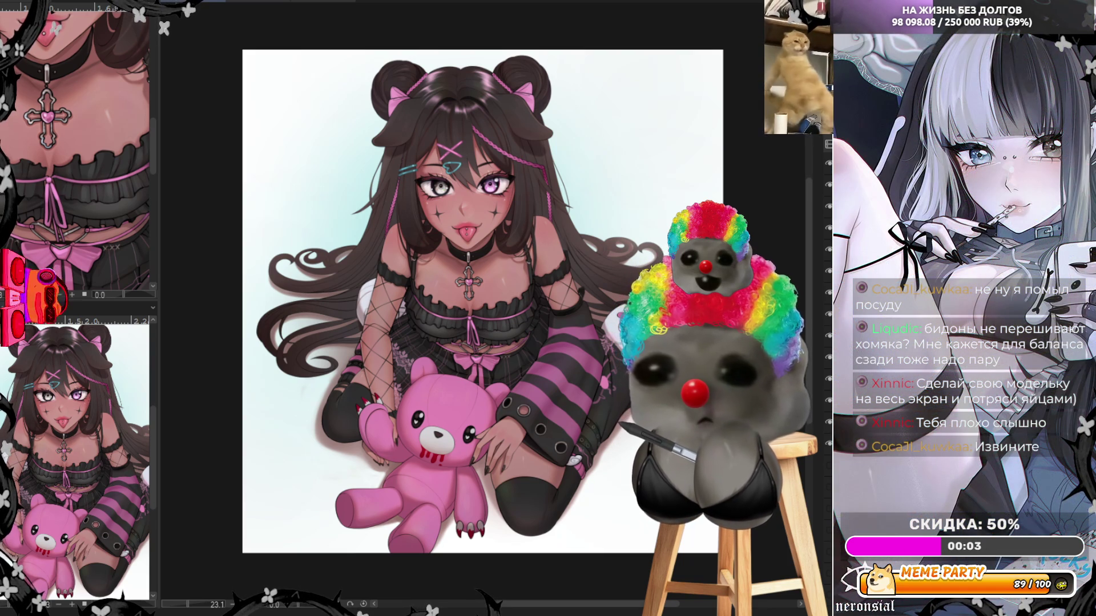
pyautogui.keyDown('ctrl'); pyautogui.click(845, 256); pyautogui.keyUp('ctrl')
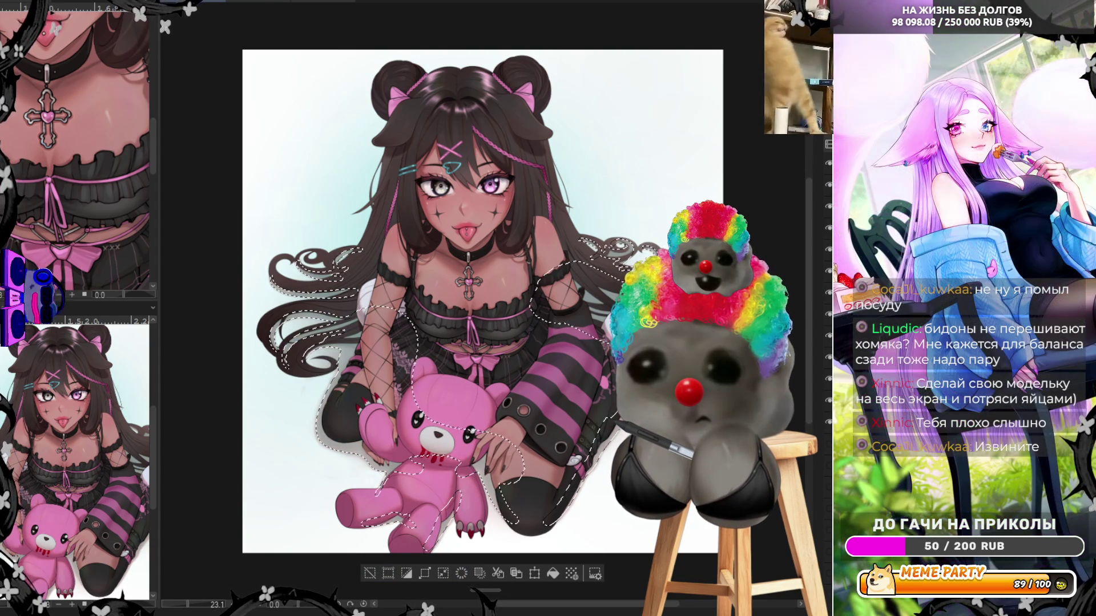
pyautogui.hotkey('ctrl', 'd')
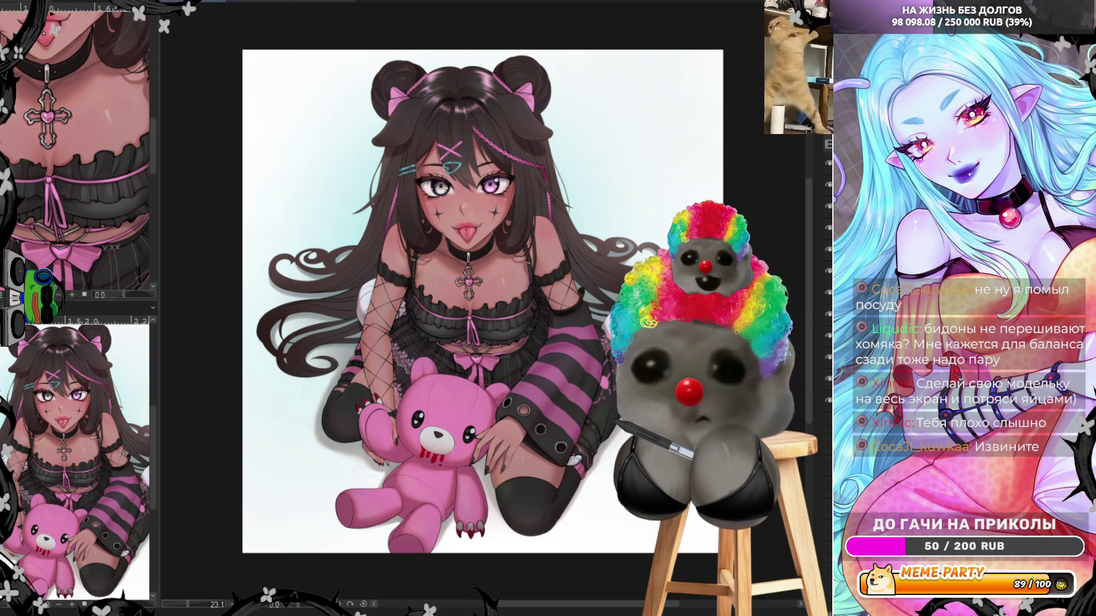
pyautogui.scroll(-1, 482, 302)
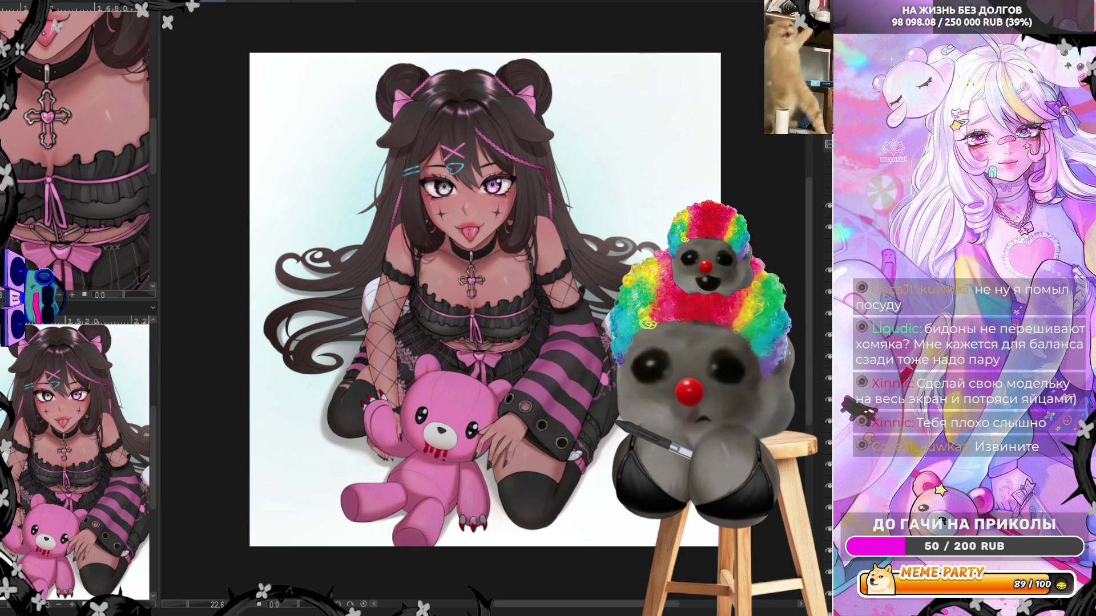
pyautogui.press('Tab')
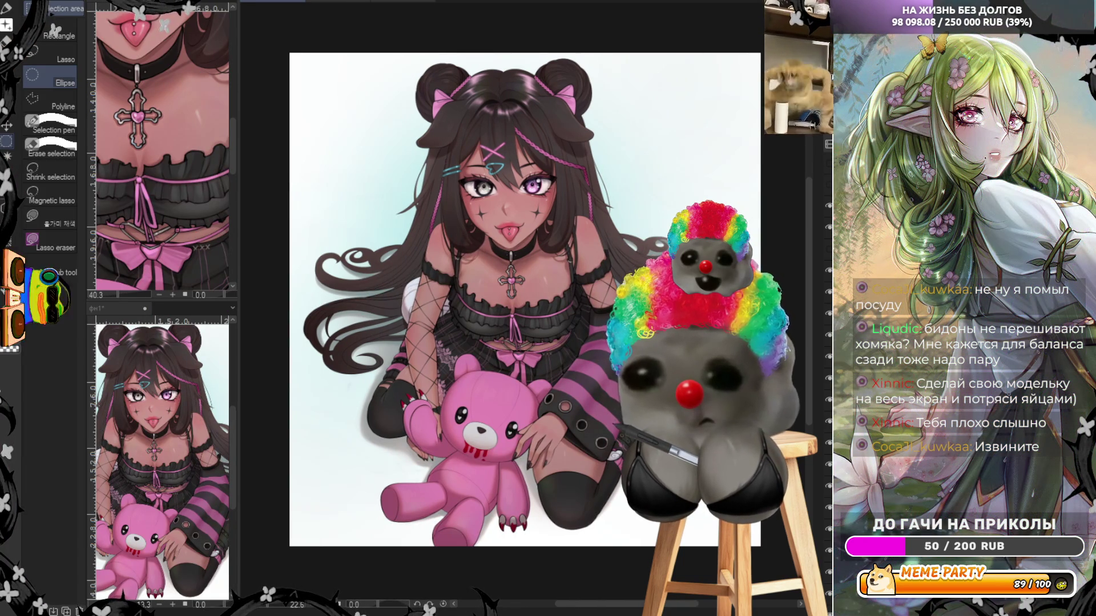
# Step through silhouette and line-art states, ending with the teddy's feet as plain outlines.
pyautogui.hotkey('ctrl', 'u')
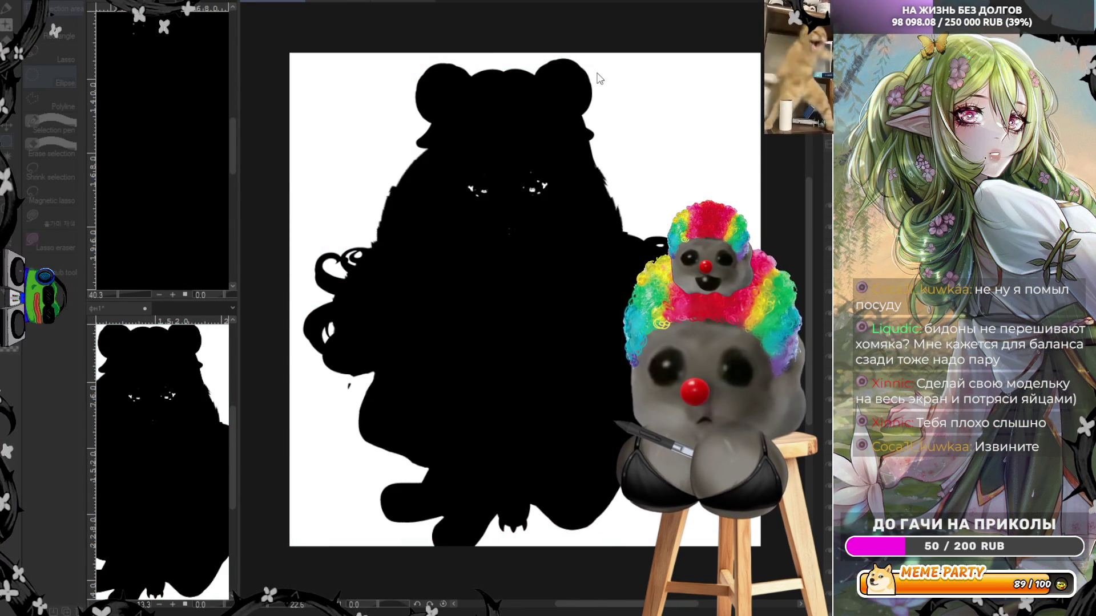
pyautogui.press('Escape')
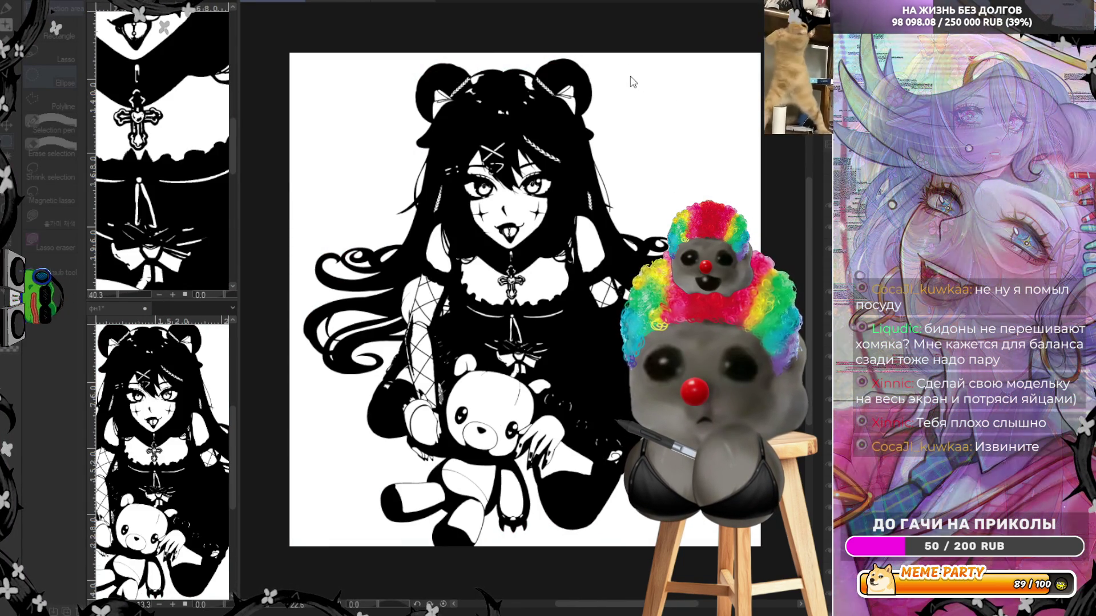
pyautogui.hotkey('ctrl', 'z')
pyautogui.hotkey('ctrl', 'z')
pyautogui.hotkey('ctrl', 'z')
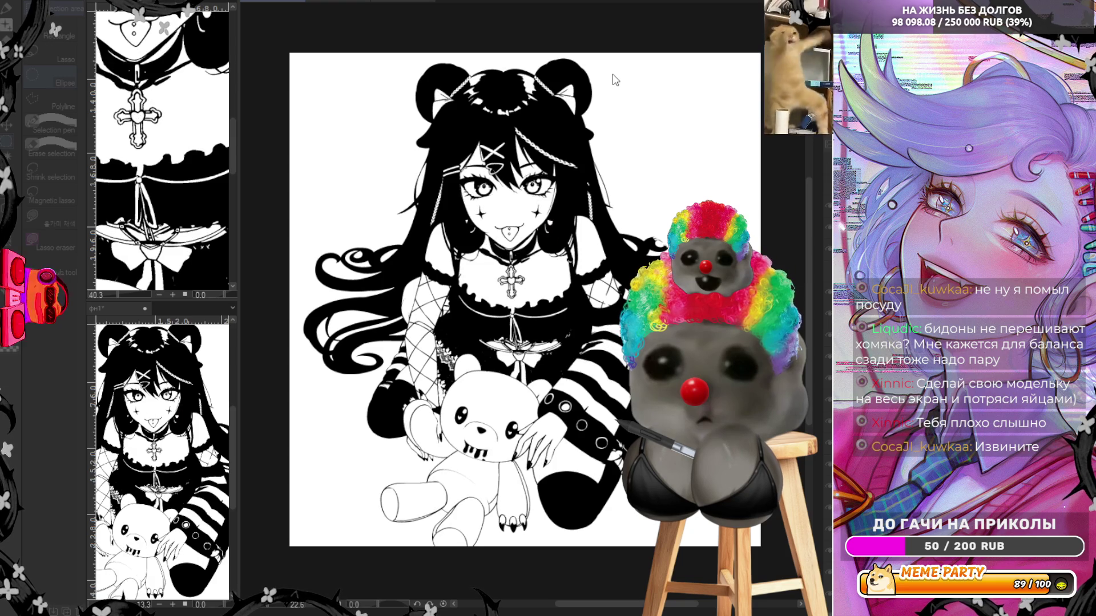
pyautogui.hotkey('ctrl', 'z')
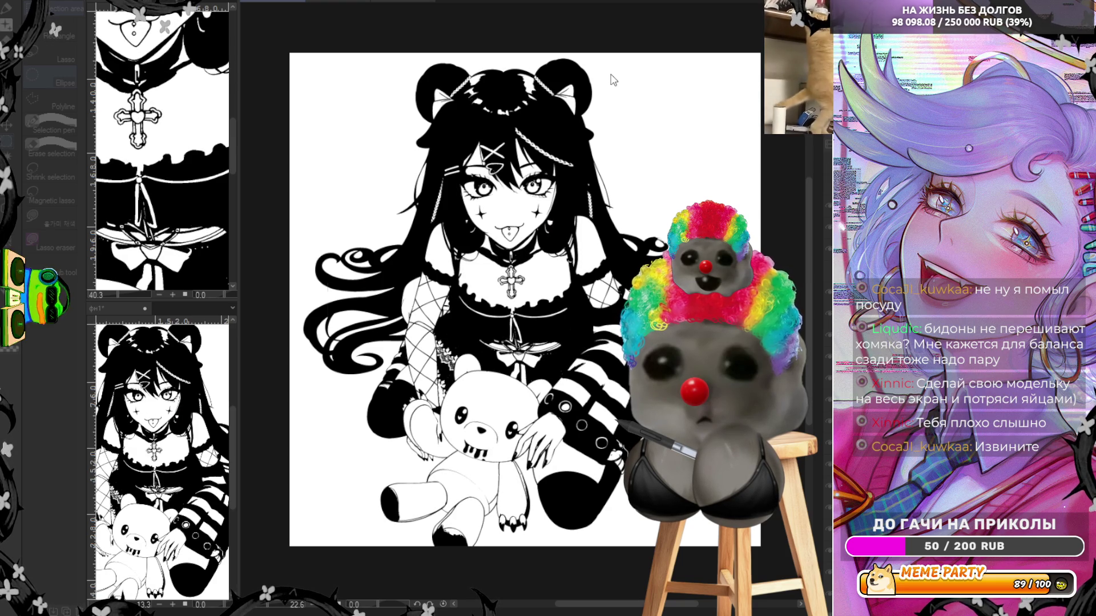
pyautogui.hotkey('ctrl', 'z')
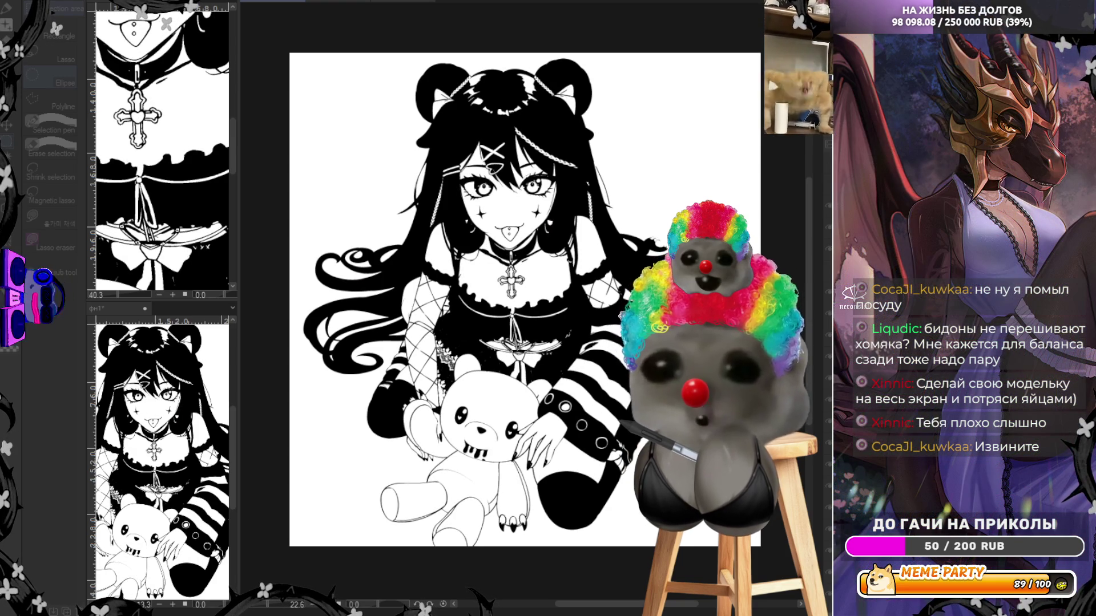
pyautogui.scroll(-2, 457, 351)
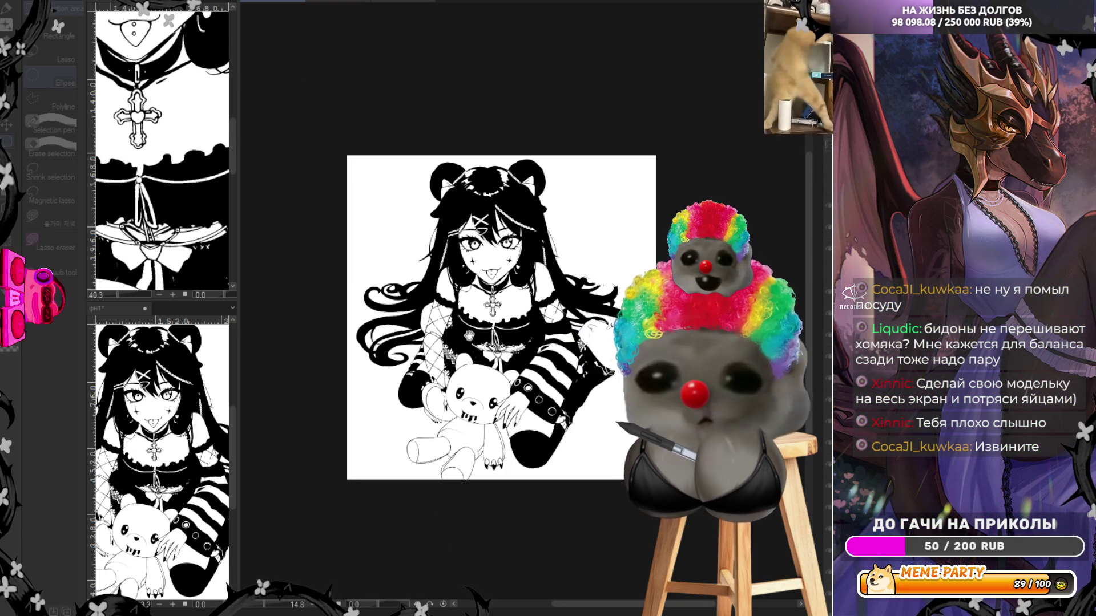
pyautogui.scroll(3, 473, 317)
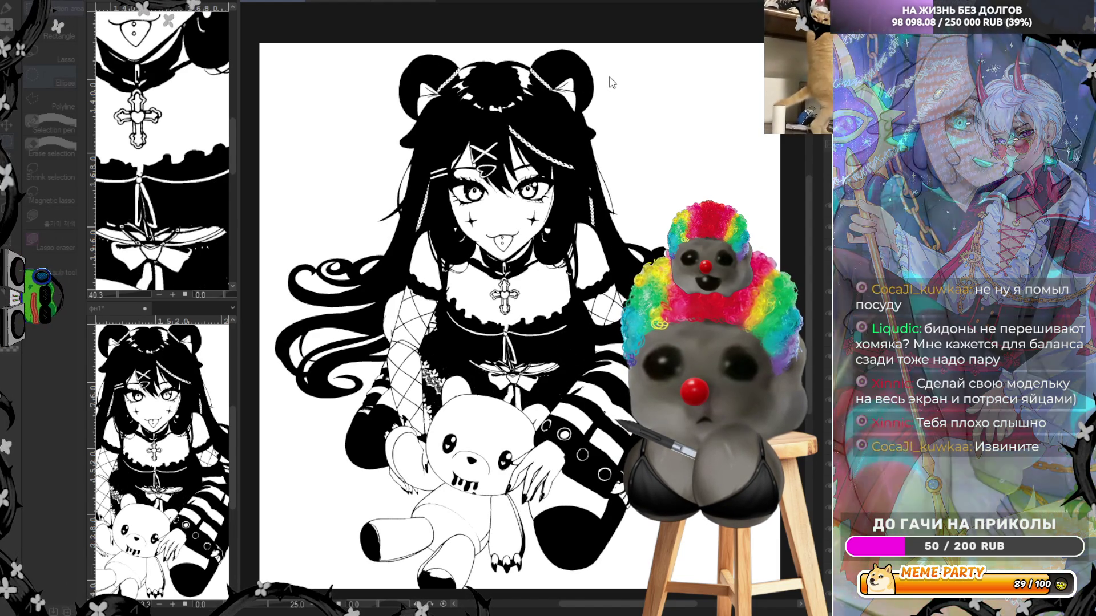
pyautogui.hotkey('ctrl', 'z')
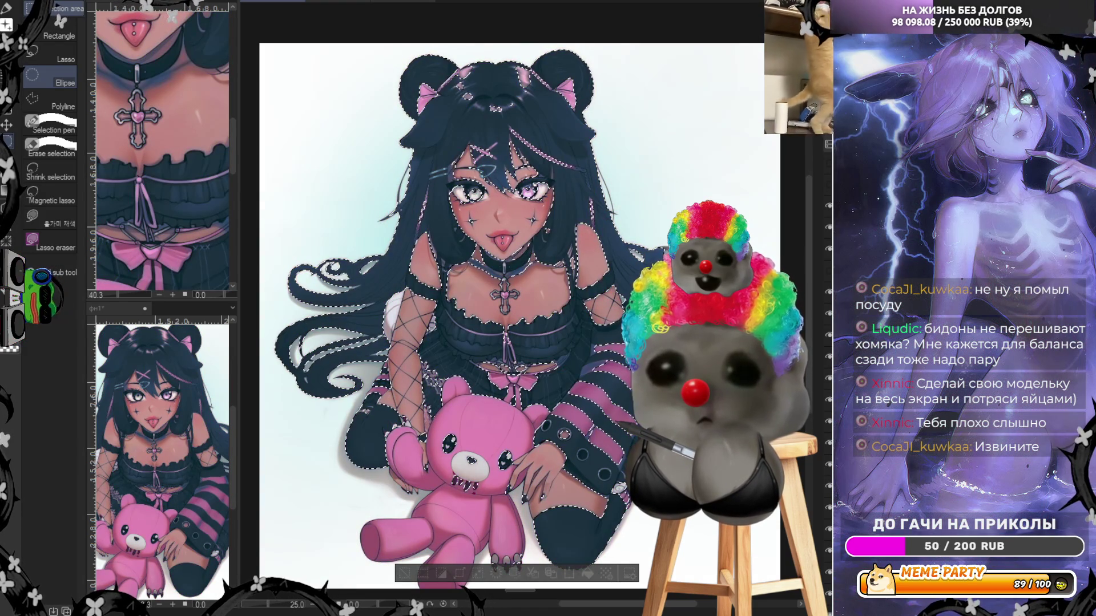
# Cycle through inverted cyan, red-orange, green-pink and brown-pink tones, ending on peach with cream background.
pyautogui.hotkey('ctrl', 'shift', 'i')
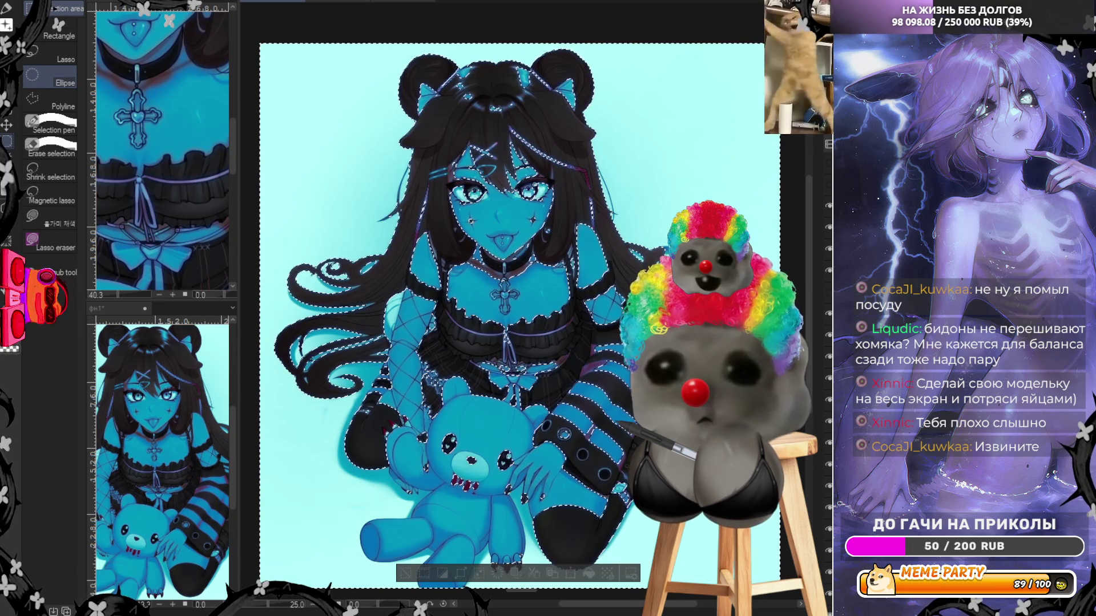
pyautogui.hotkey('ctrl', 'z')
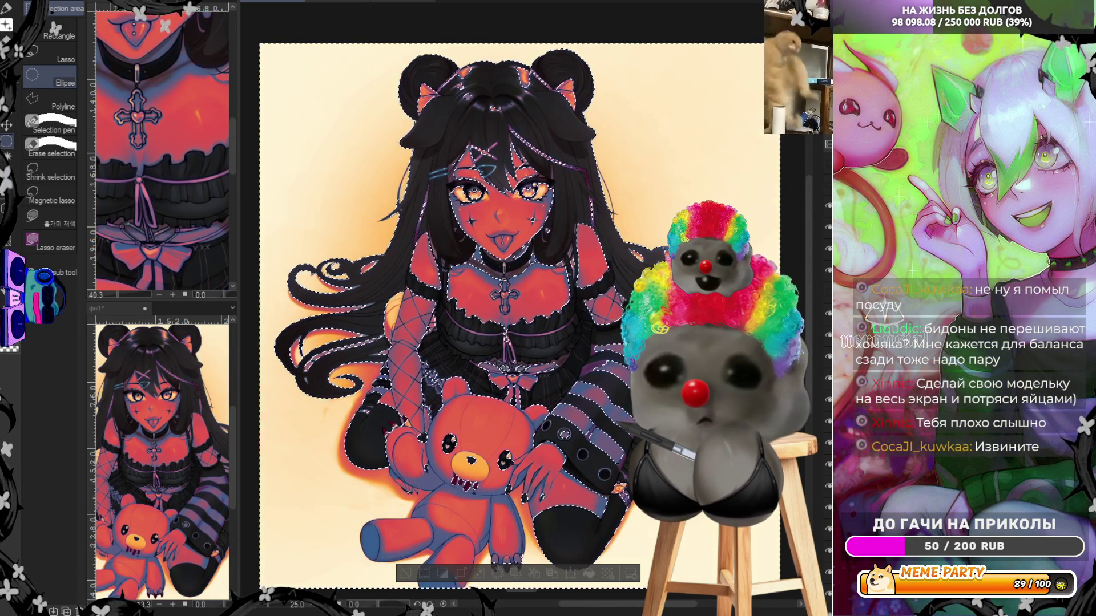
pyautogui.hotkey('ctrl', 'y')
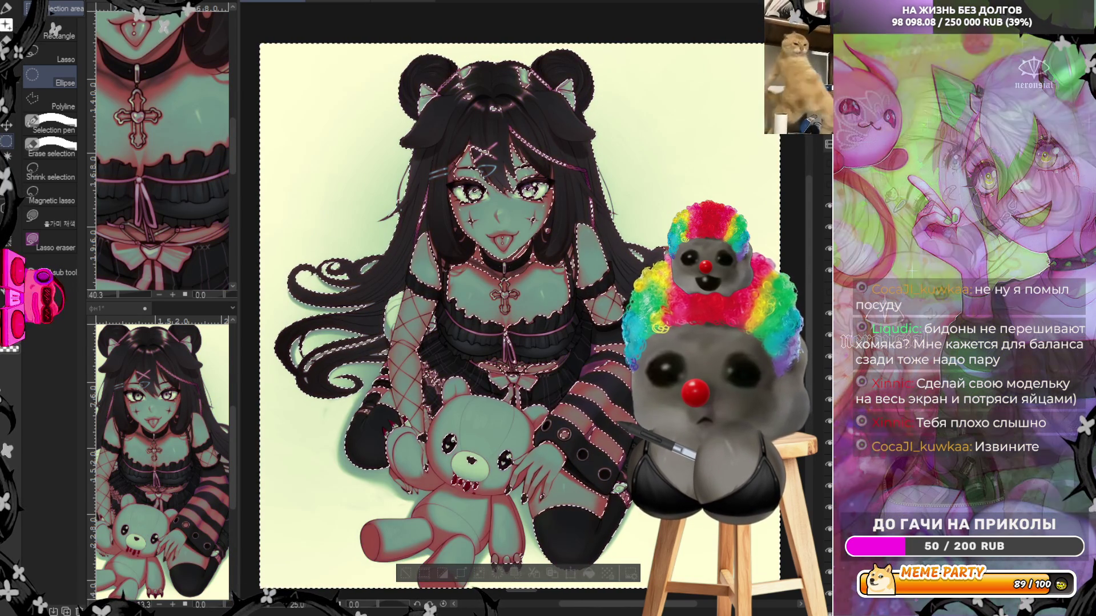
pyautogui.hotkey('ctrl', 'z')
pyautogui.hotkey('ctrl', 'z')
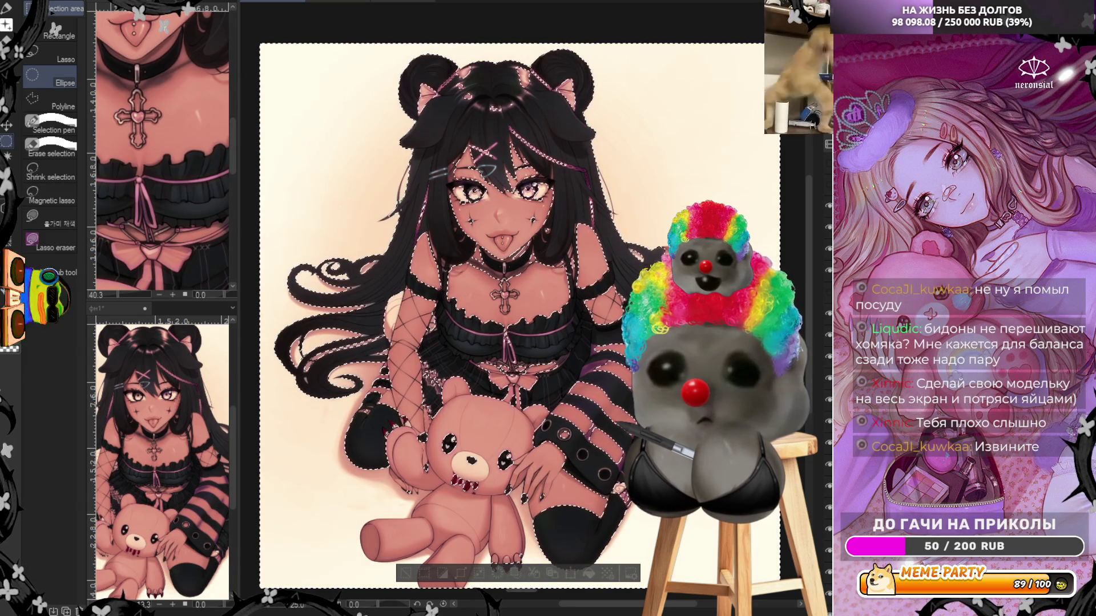
pyautogui.hotkey('ctrl', 'z')
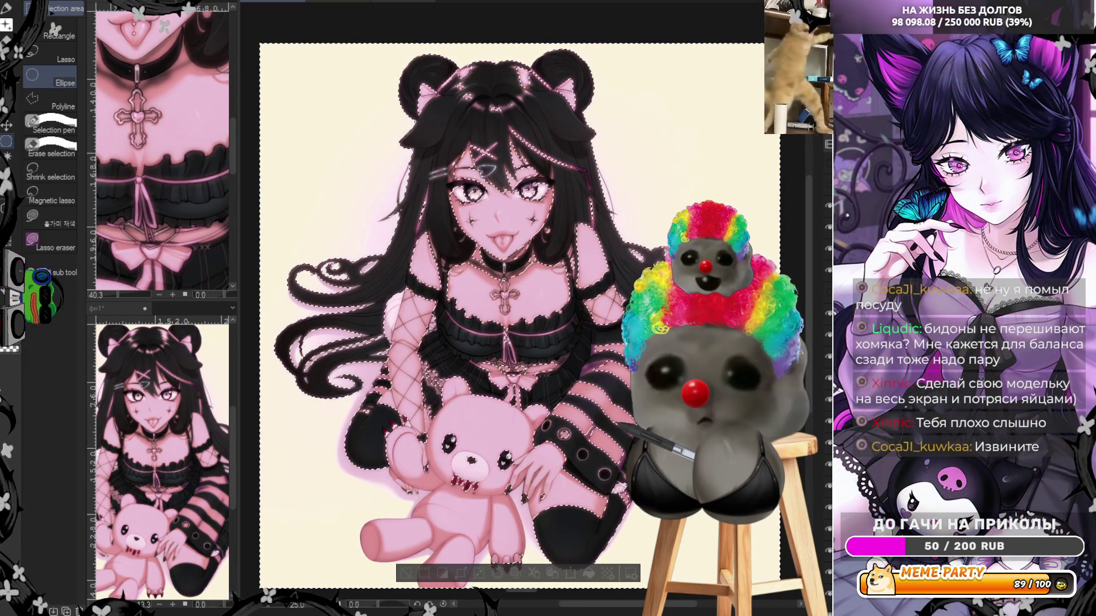
# Undo the colour tint to bring back the pink-and-black palette and clear the selection.
pyautogui.hotkey('ctrl', 'z')
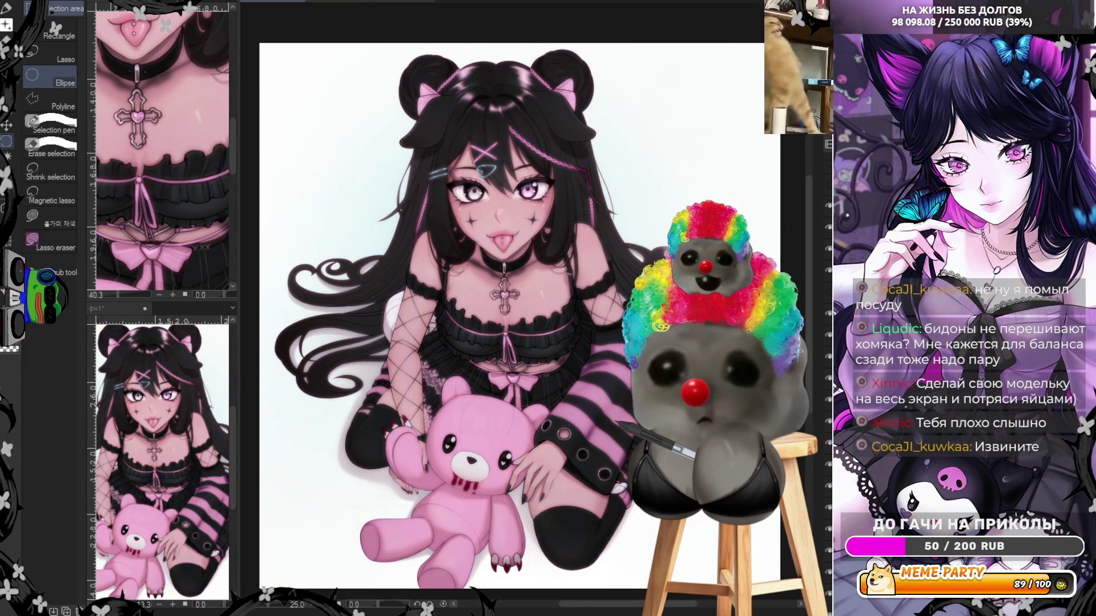
pyautogui.scroll(-1, 603, 212)
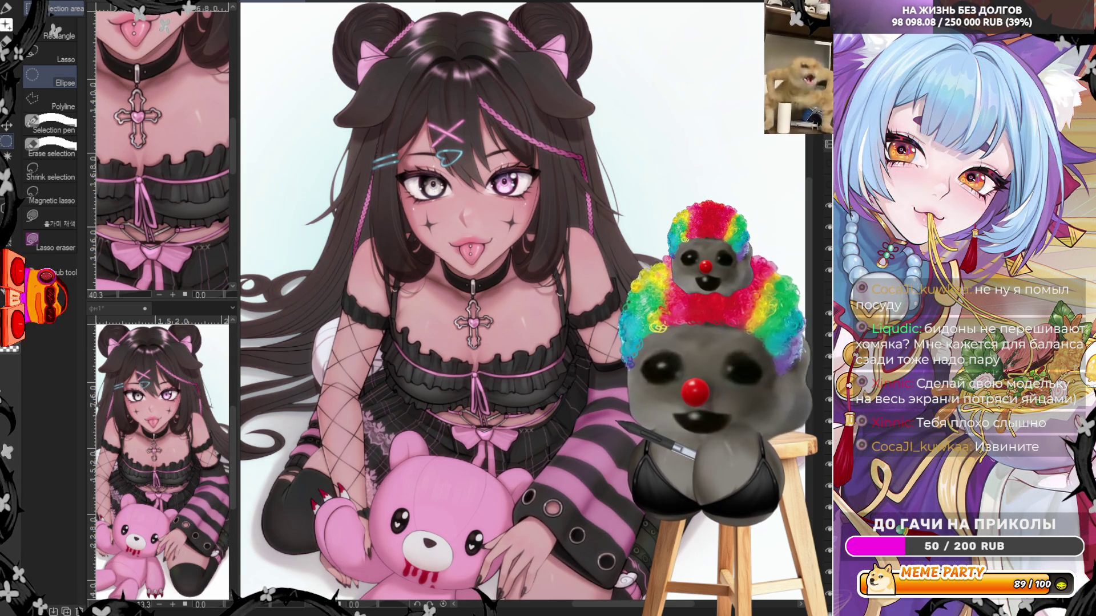
# Toggle a layer in the Layer panel to lighten the girl's skin tones, then switch to brushes.
pyautogui.scroll(3, 451, 308)
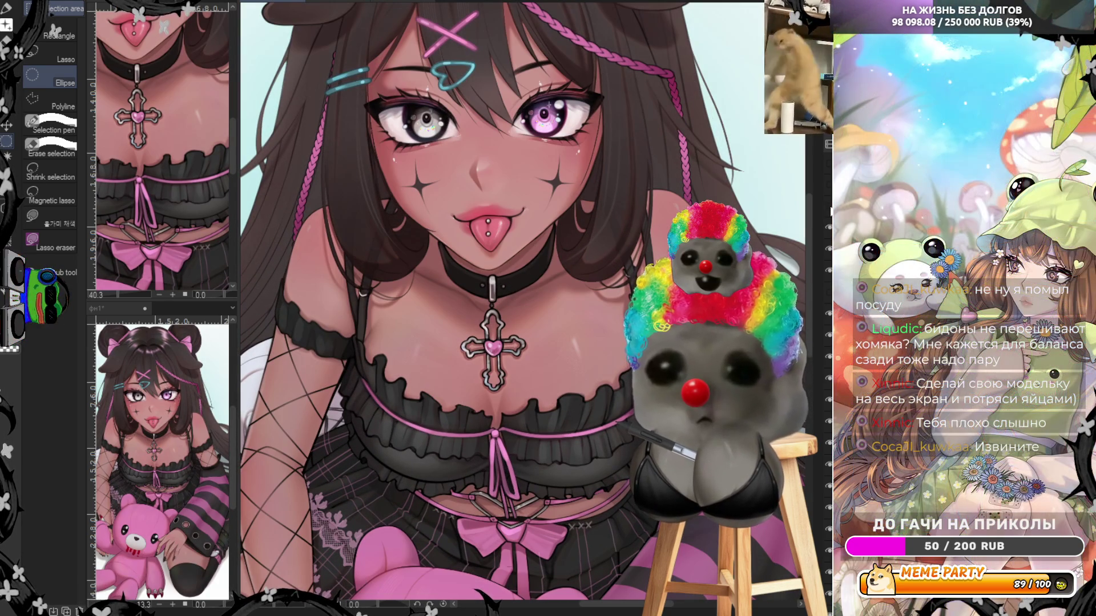
pyautogui.click(829, 207)
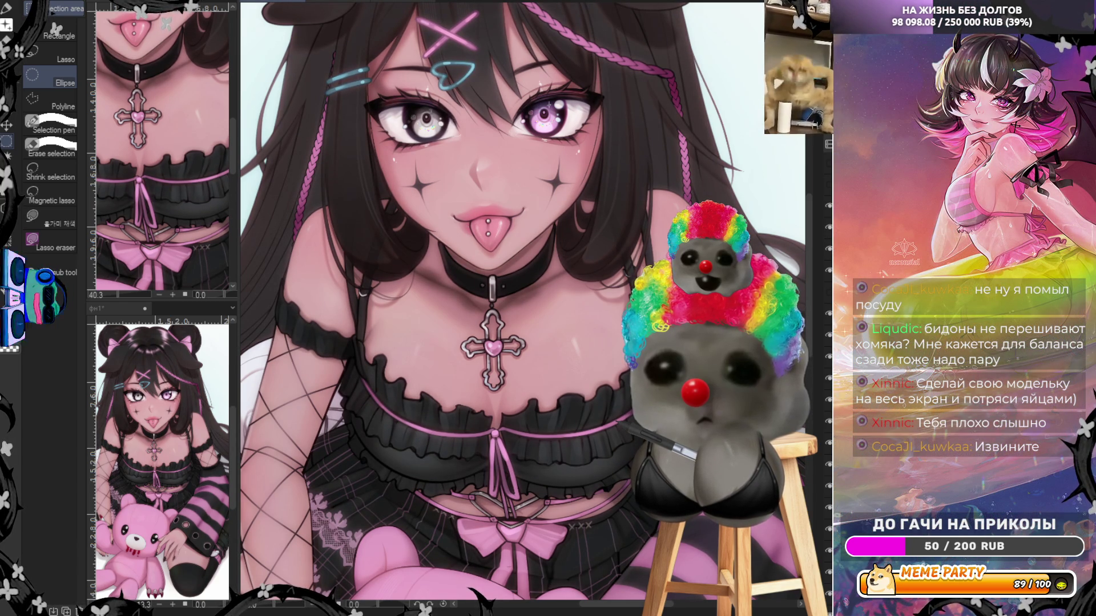
pyautogui.press('p')
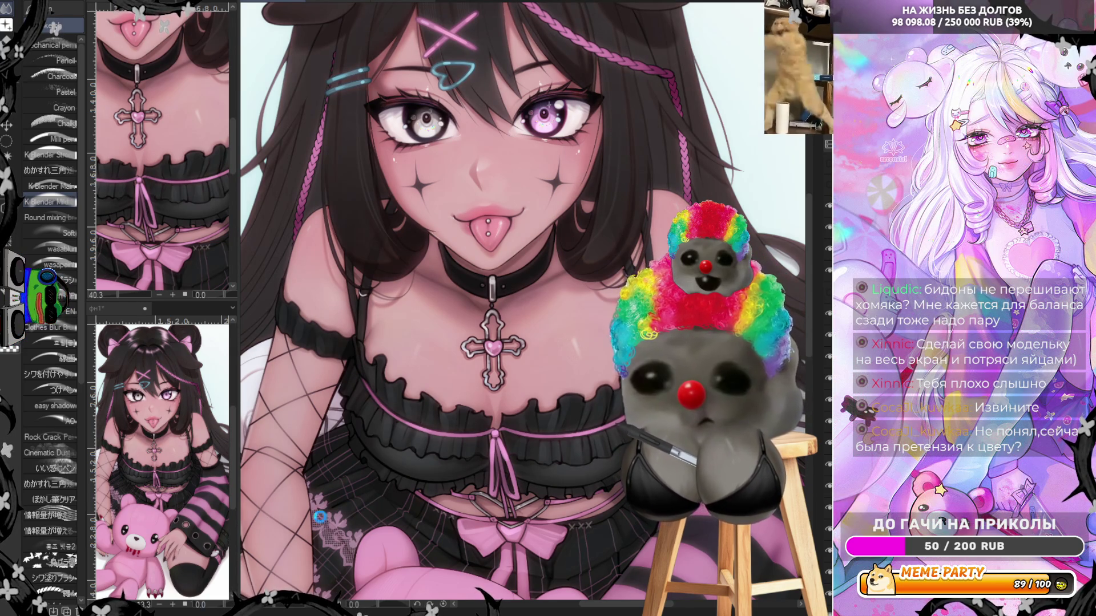
# Zoom out to the whole figure and show it in greyscale to check tonal values.
pyautogui.scroll(-4, 320, 517)
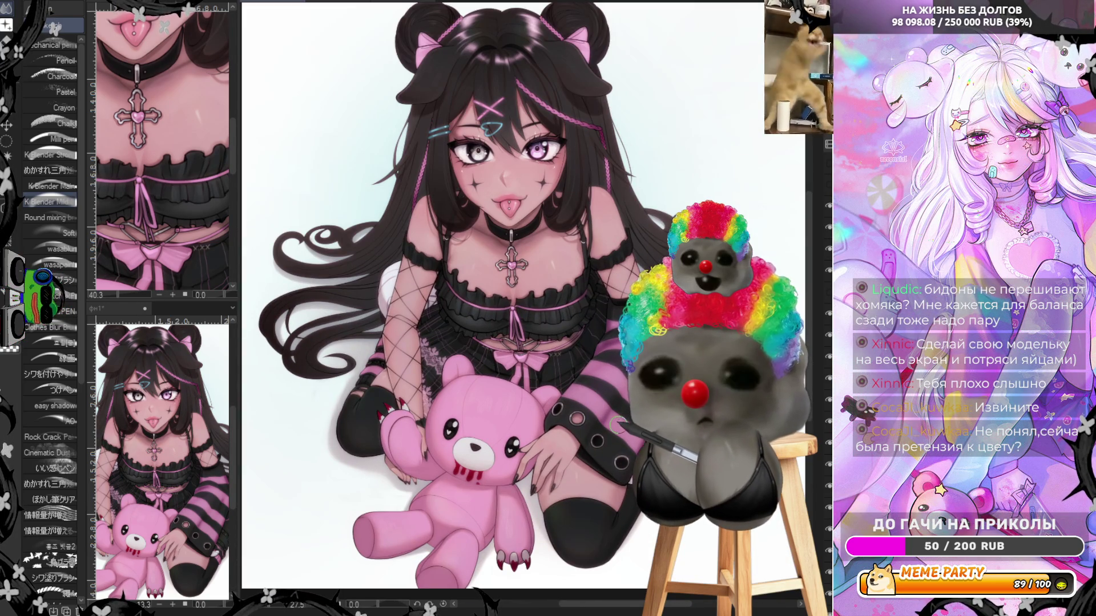
pyautogui.scroll(5, 522, 438)
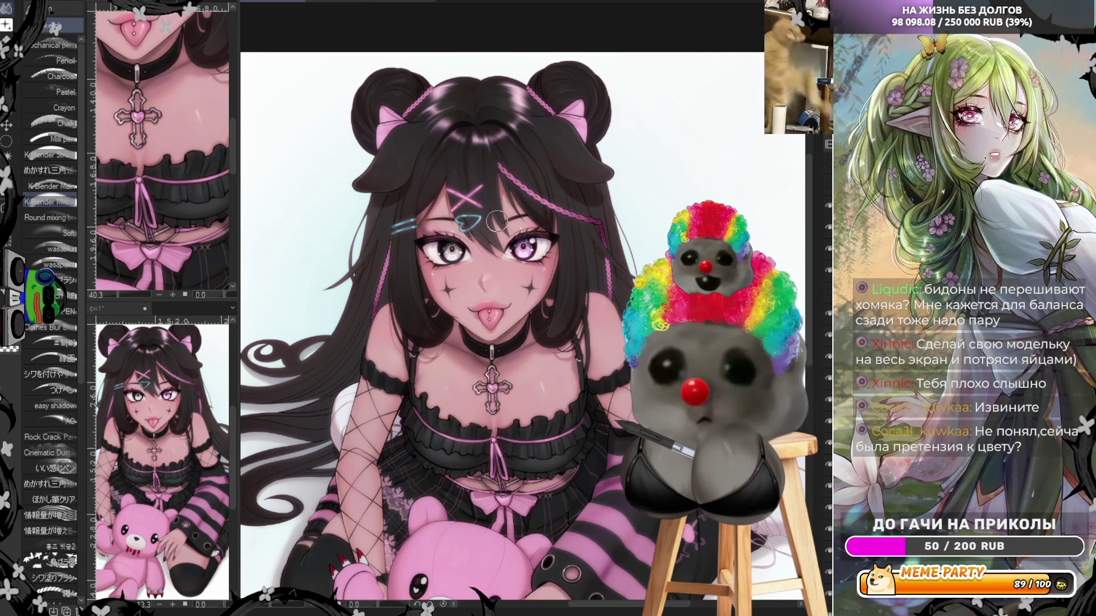
pyautogui.scroll(-4, 469, 261)
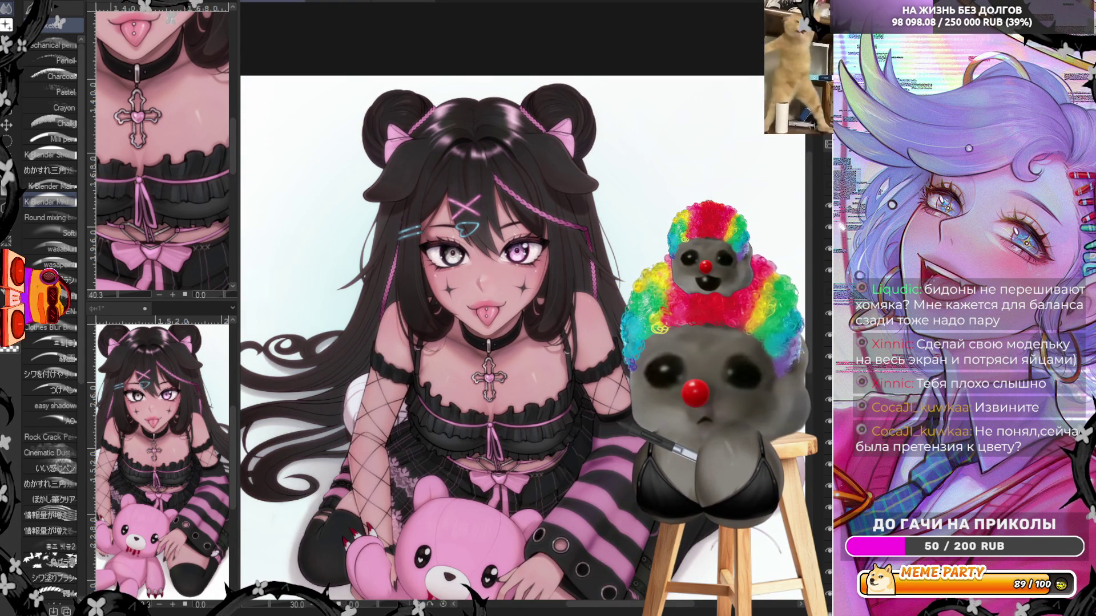
pyautogui.hotkey('ctrl', 'shift', 'u')
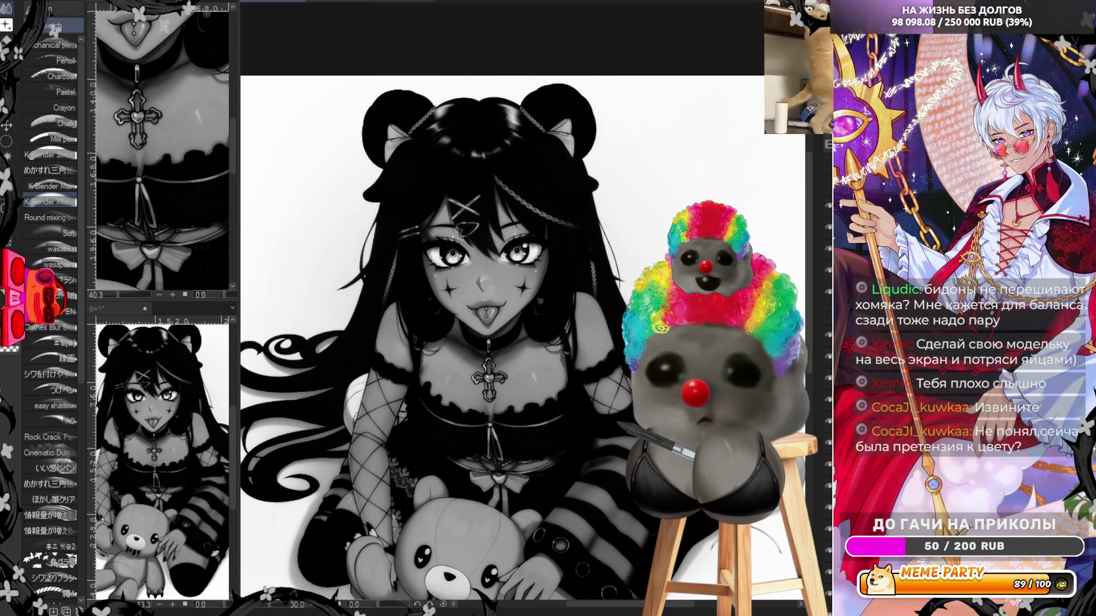
# Try a neon gradient-map colouring, then revert to the original pink-and-black colours.
pyautogui.hotkey('ctrl', 'shift', 'u')
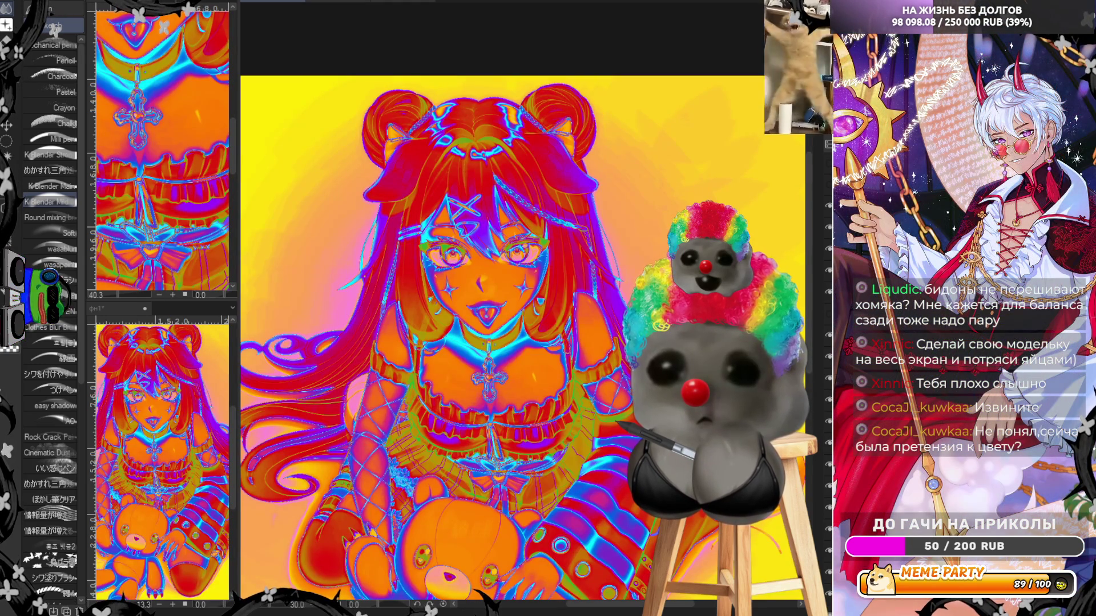
pyautogui.hotkey('ctrl', 'z')
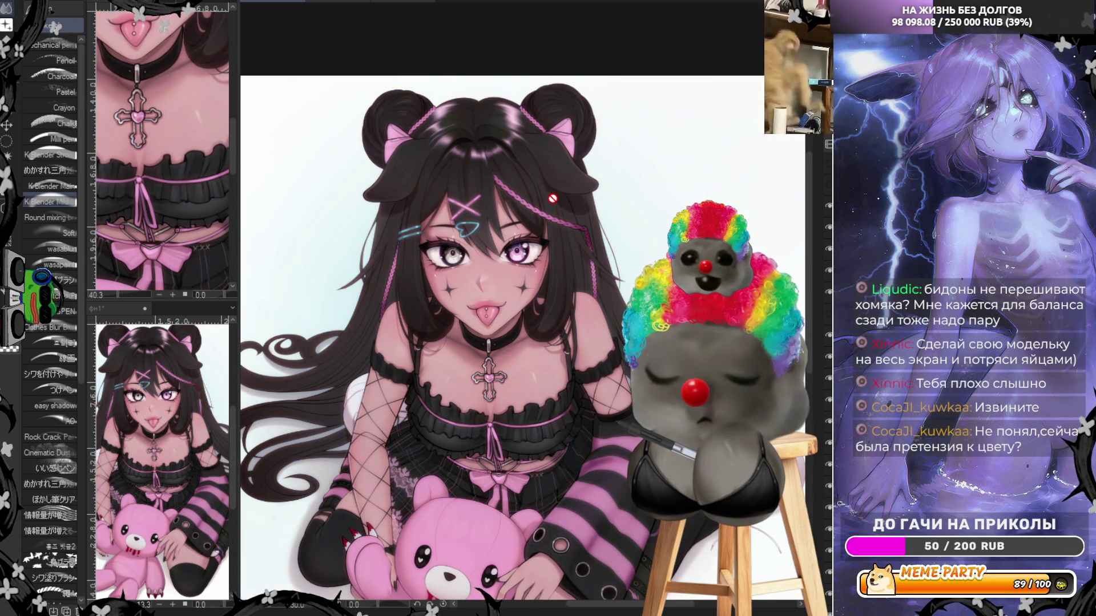
# Inspect the face up close, then select the K Blender Stroke blending brush.
pyautogui.hotkey('ctrl', '-')
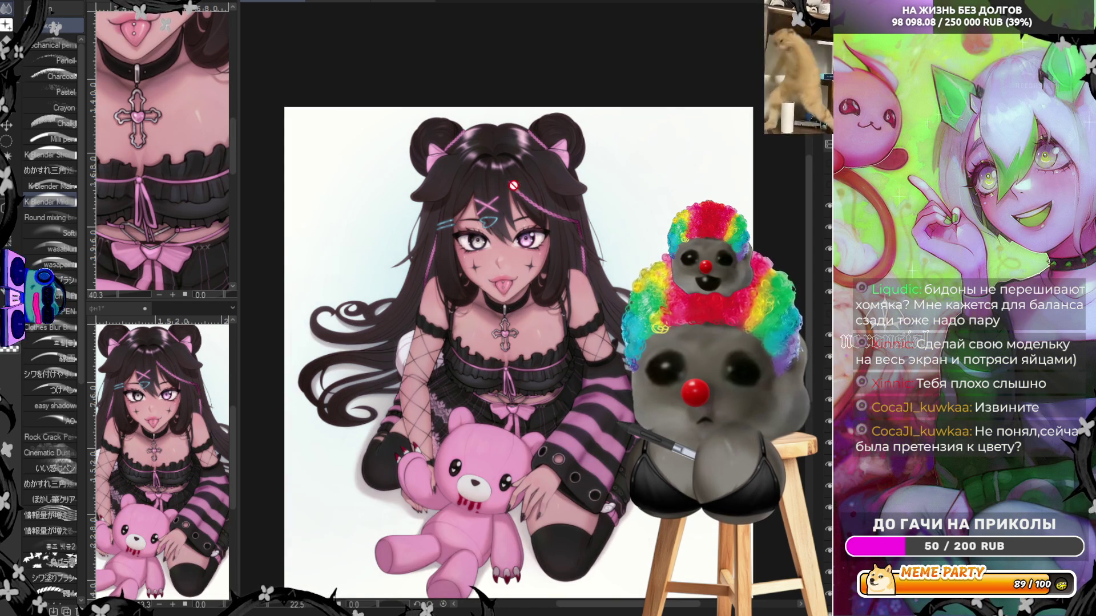
pyautogui.scroll(5, 513, 184)
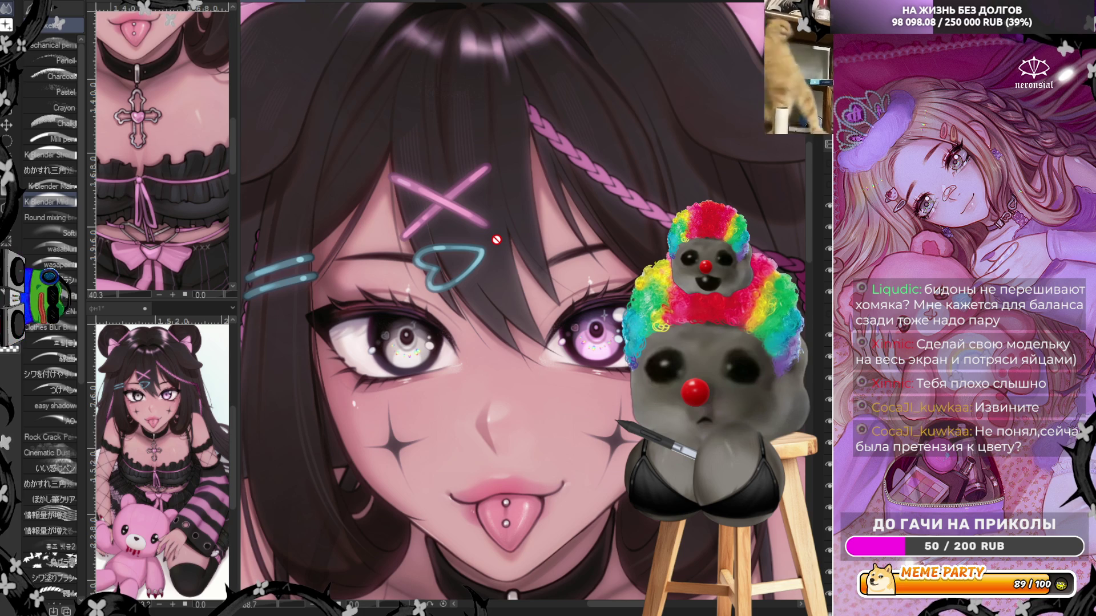
pyautogui.scroll(-3, 497, 240)
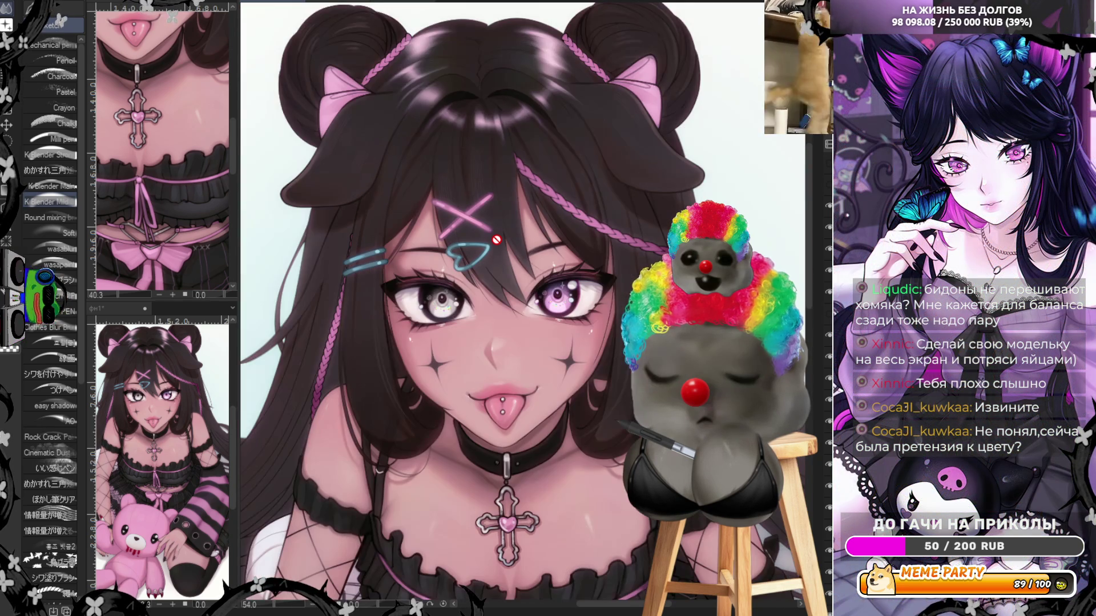
pyautogui.scroll(-5, 496, 240)
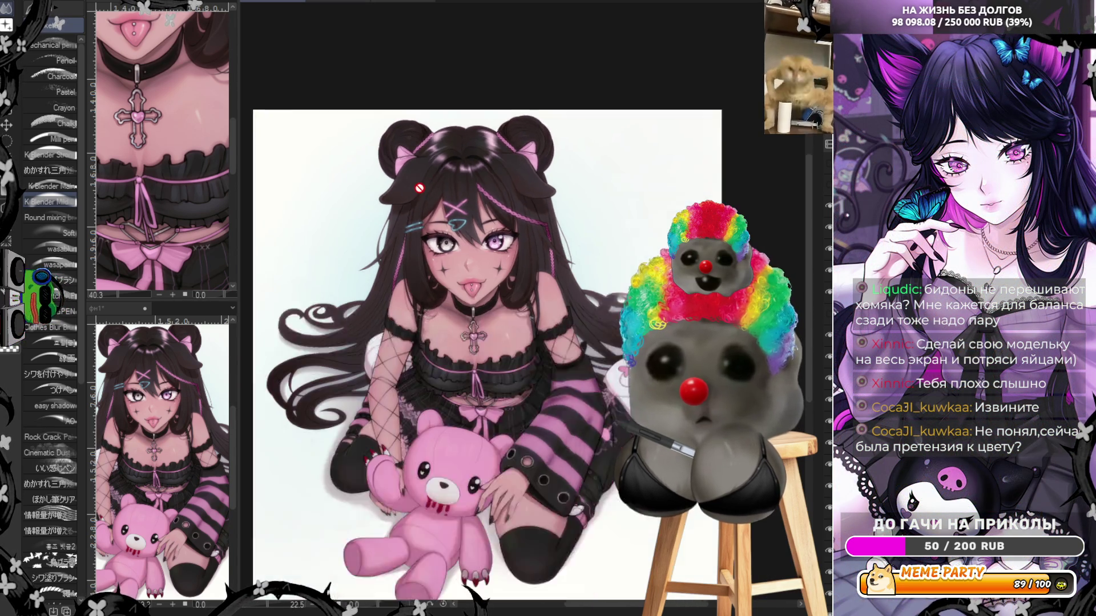
pyautogui.scroll(1, 419, 188)
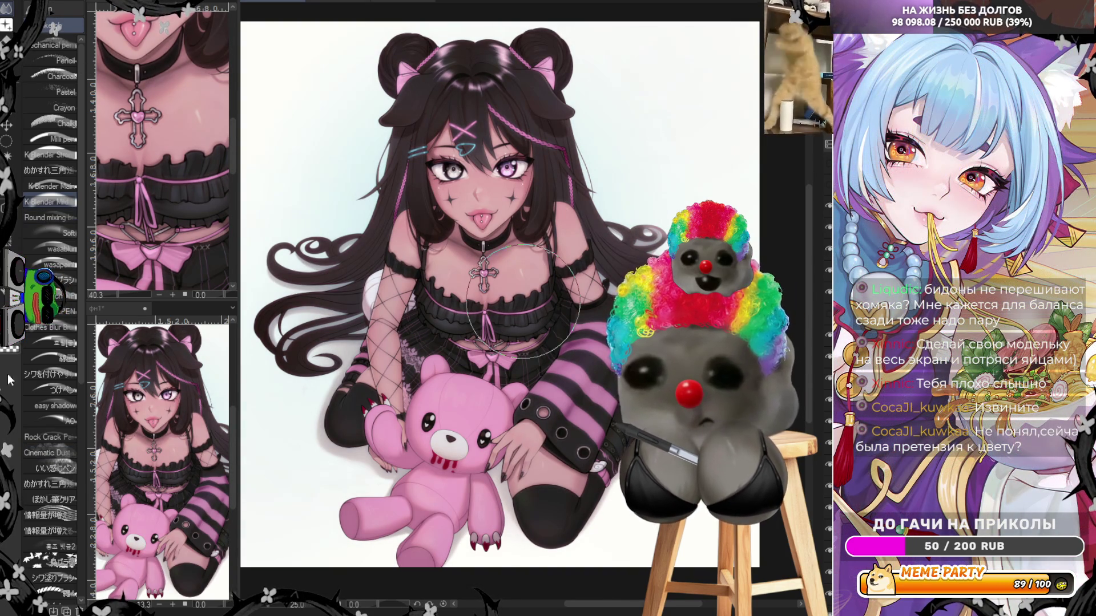
pyautogui.click(50, 154)
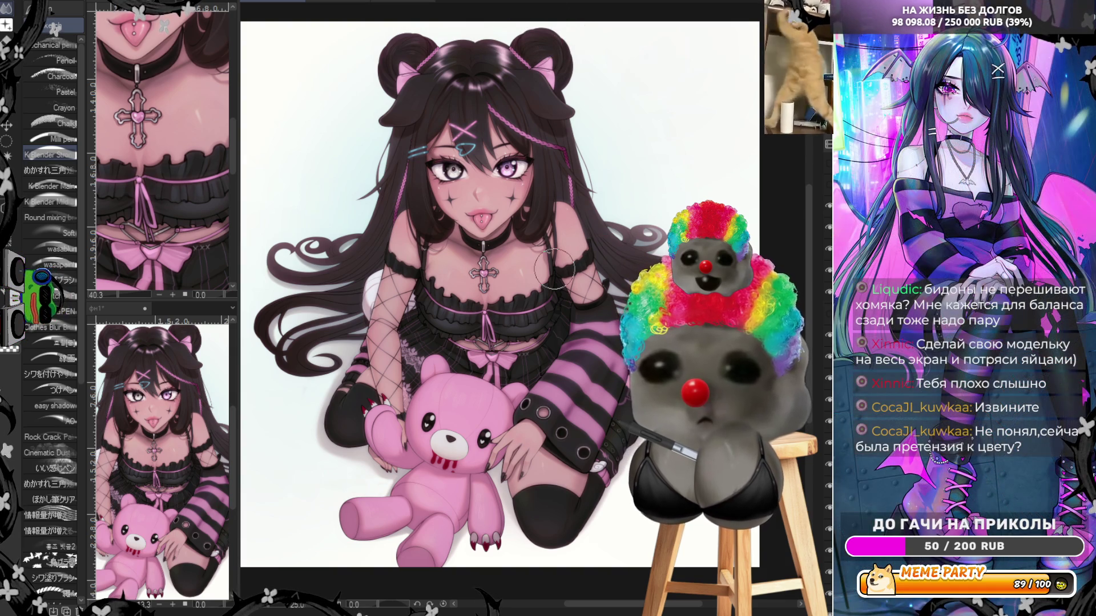
pyautogui.scroll(-2, 553, 268)
pyautogui.scroll(4, 539, 240)
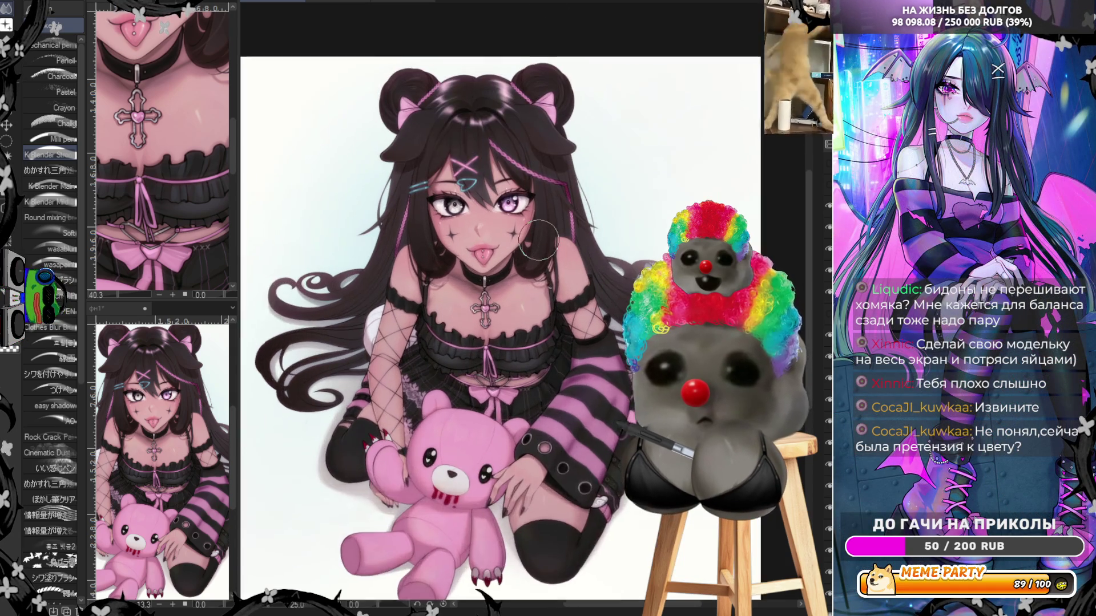
pyautogui.scroll(-2, 521, 298)
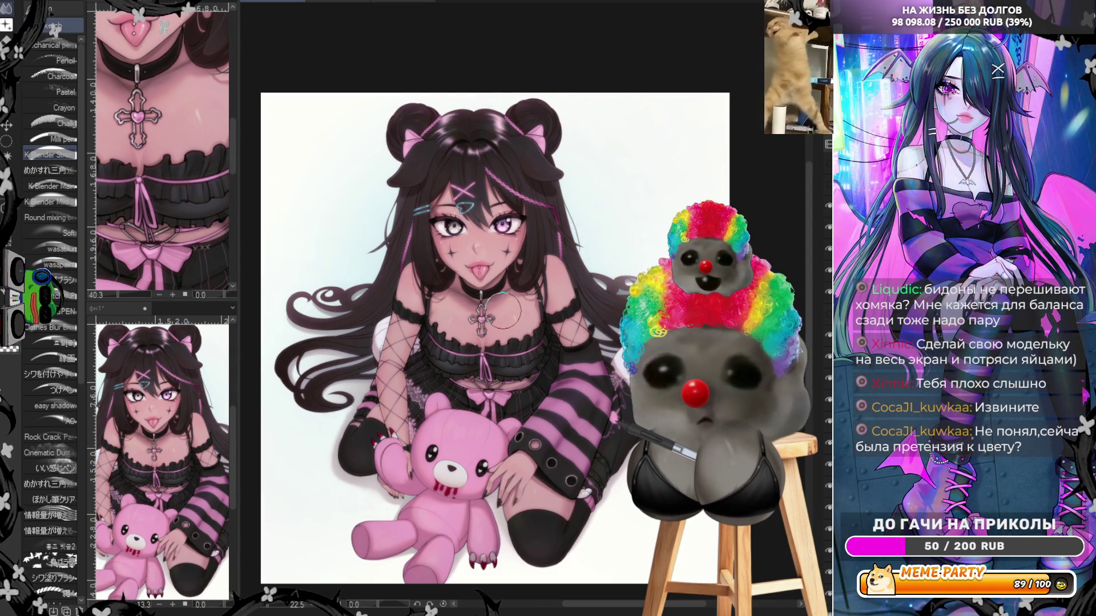
pyautogui.scroll(-1, 503, 310)
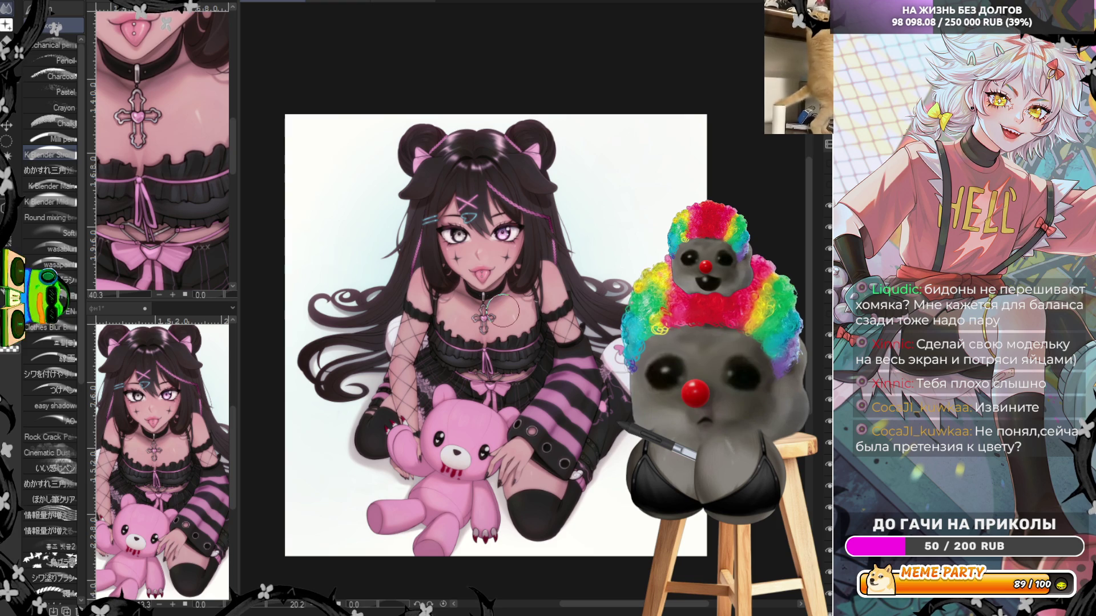
pyautogui.scroll(-1, 502, 311)
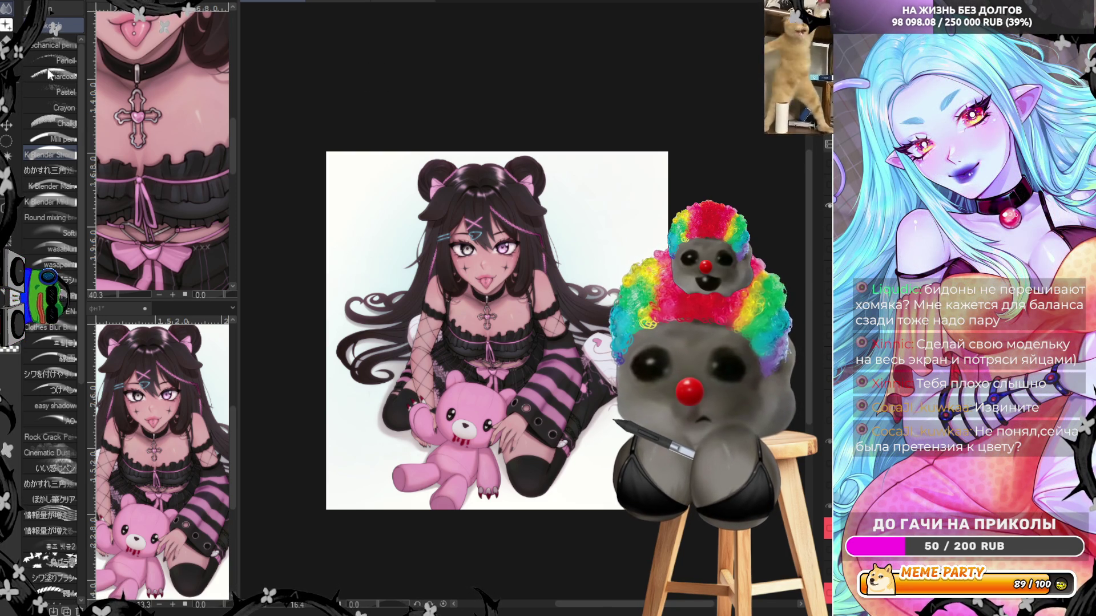
pyautogui.scroll(2, 485, 251)
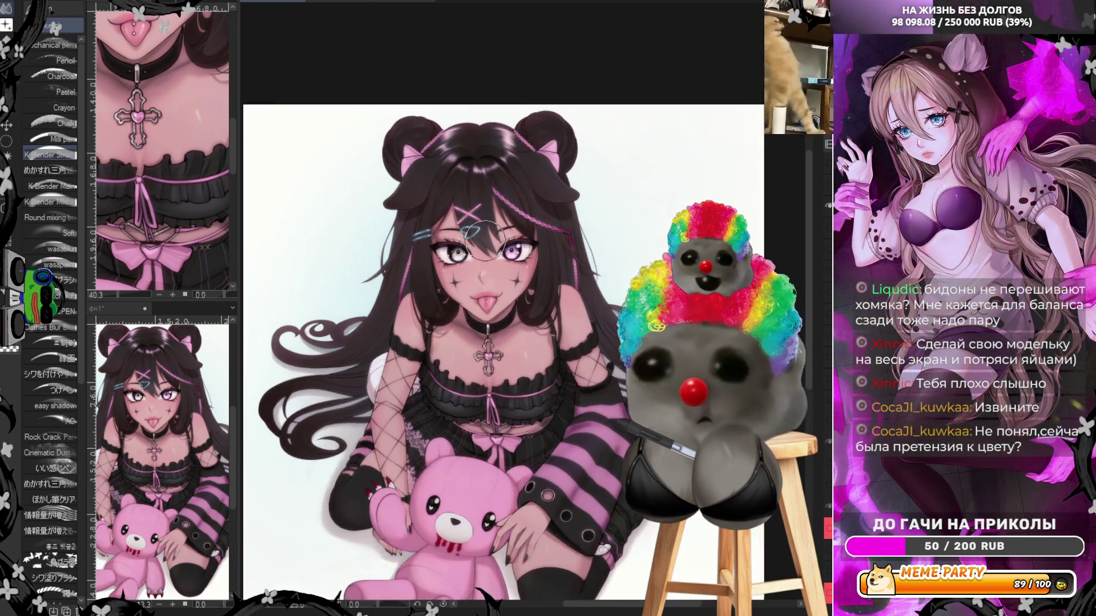
pyautogui.scroll(5, 484, 239)
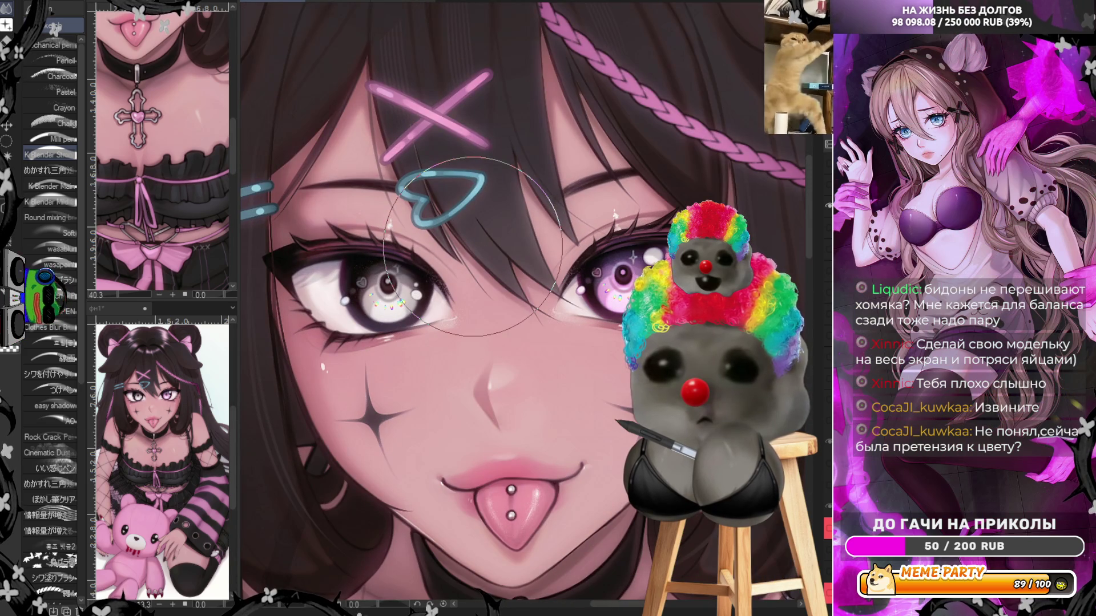
pyautogui.scroll(-3, 472, 246)
pyautogui.scroll(-2, 636, 209)
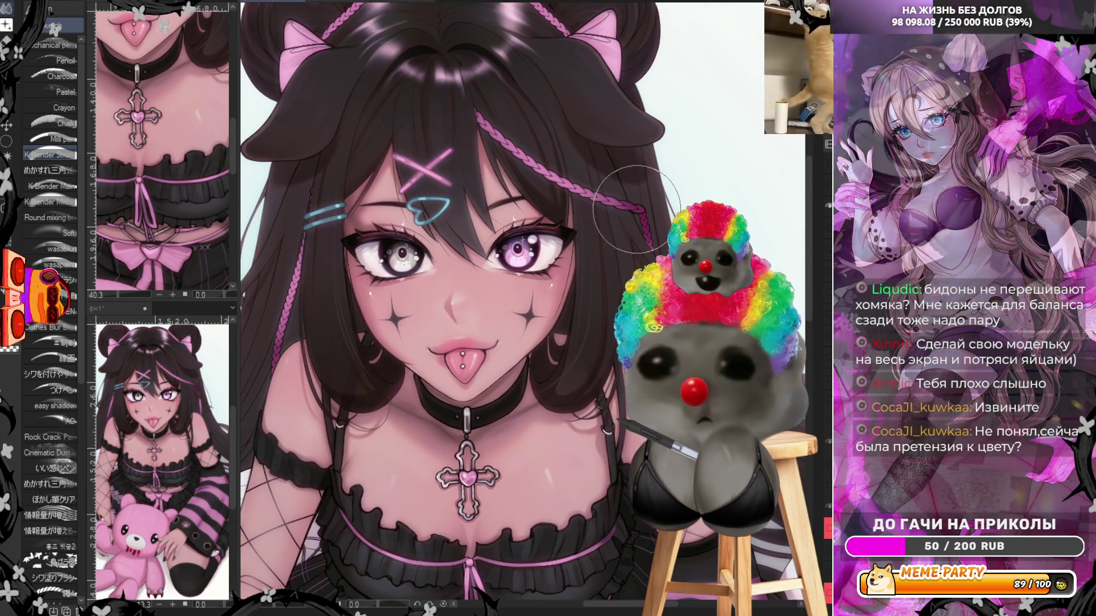
pyautogui.scroll(-4, 637, 208)
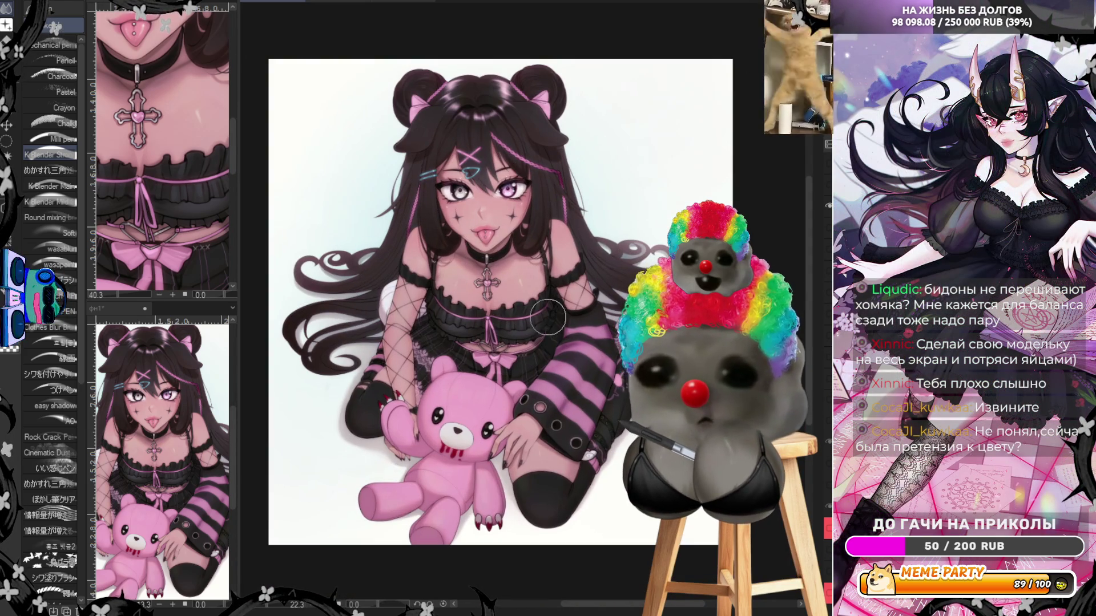
pyautogui.scroll(1, 547, 316)
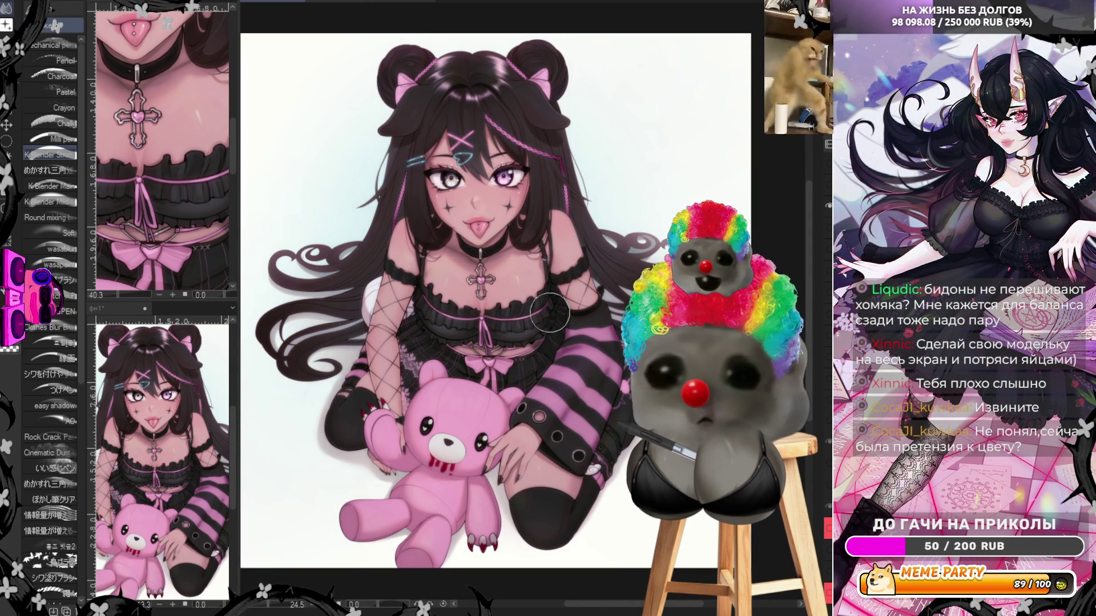
pyautogui.scroll(-1, 550, 313)
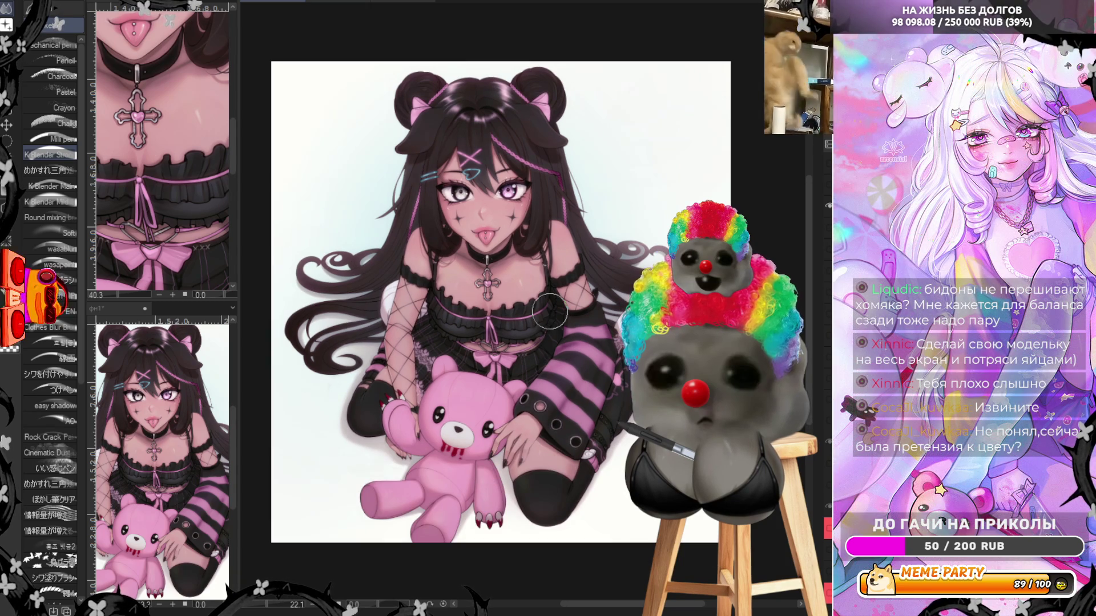
pyautogui.scroll(-5, 68, 228)
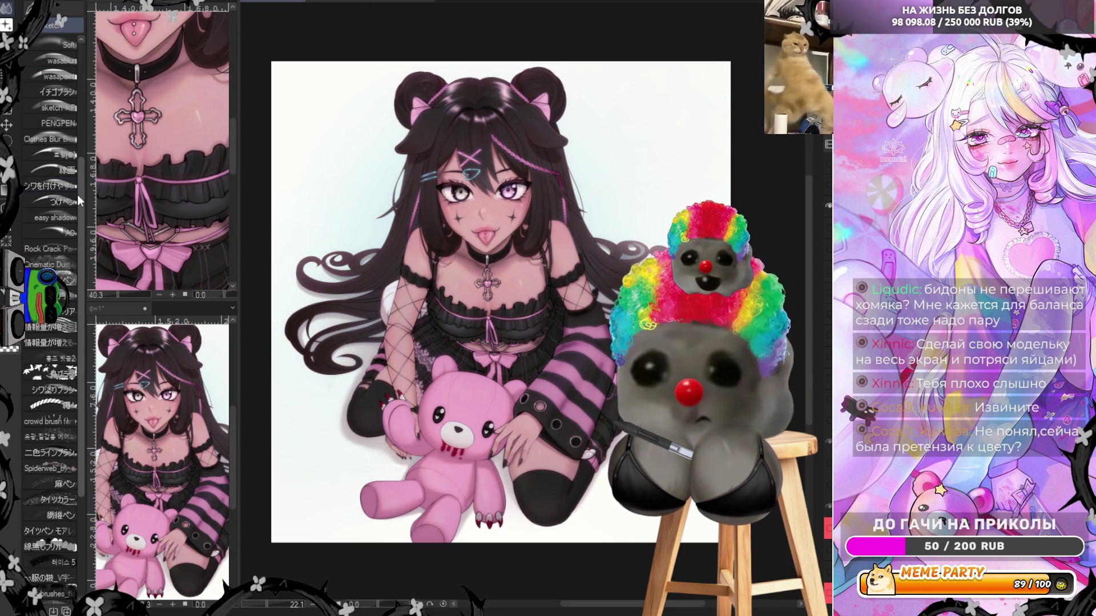
# Select the プリズムペン6 prism pen brush from the sub-tool list and review the canvas.
pyautogui.scroll(-4, 77, 194)
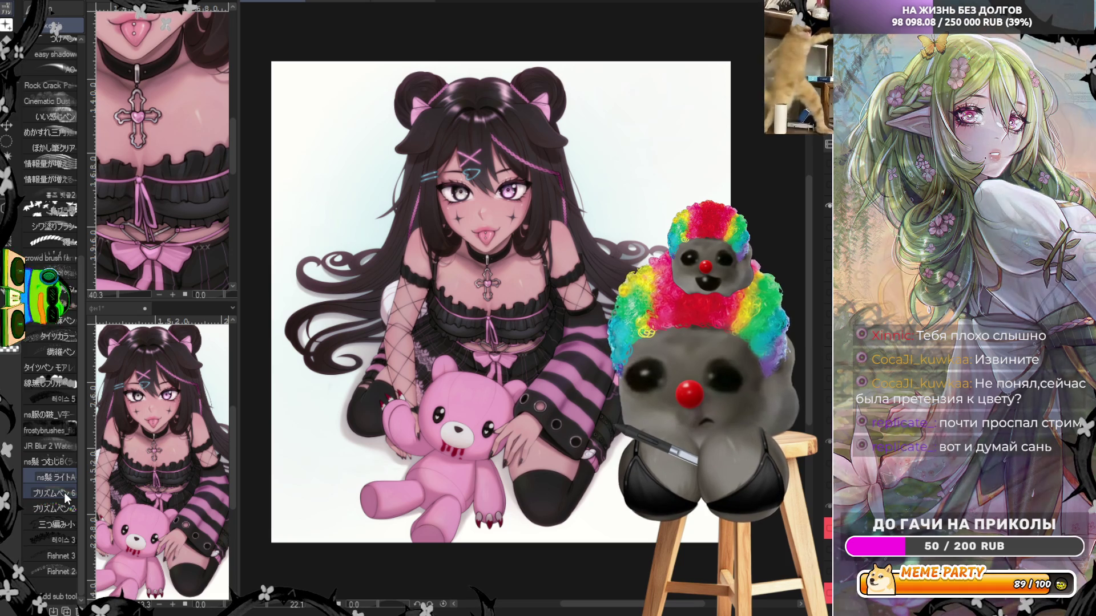
pyautogui.click(64, 492)
pyautogui.scroll(2, 485, 83)
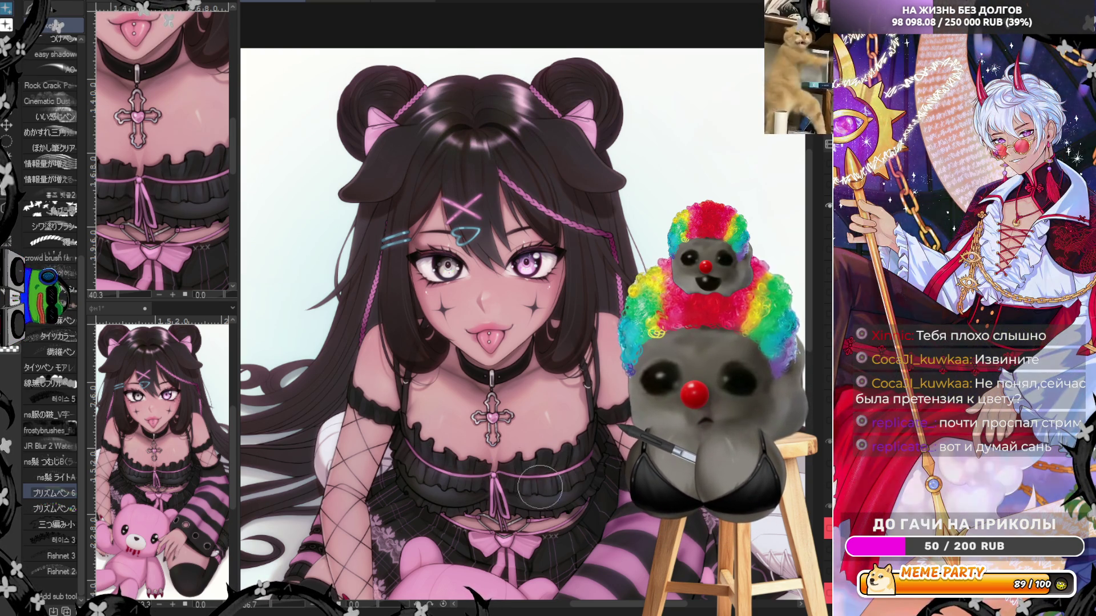
pyautogui.scroll(-4, 475, 449)
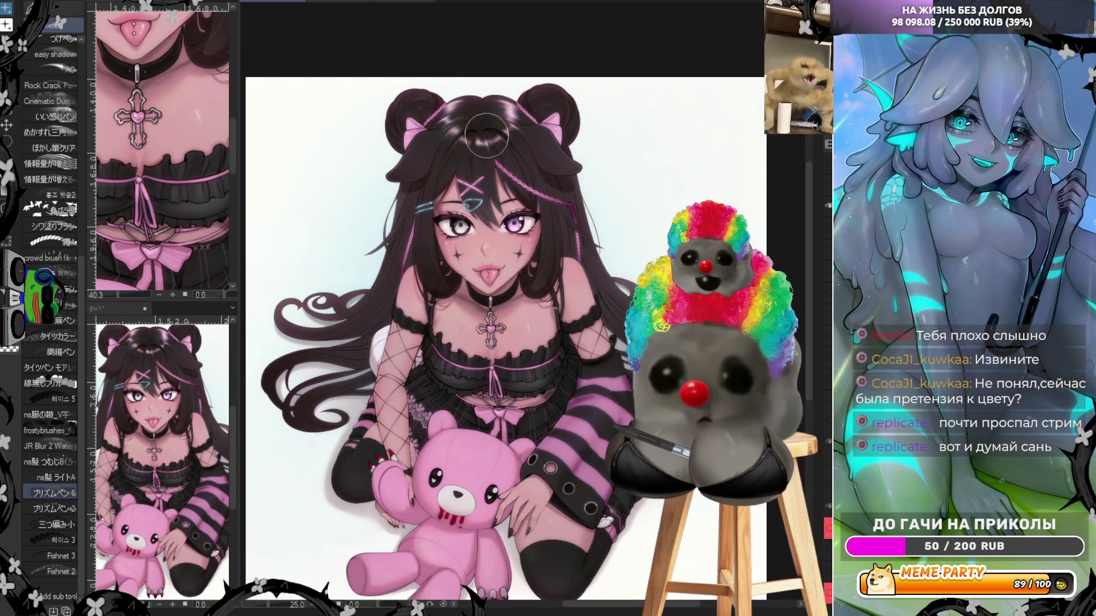
pyautogui.scroll(-2, 482, 203)
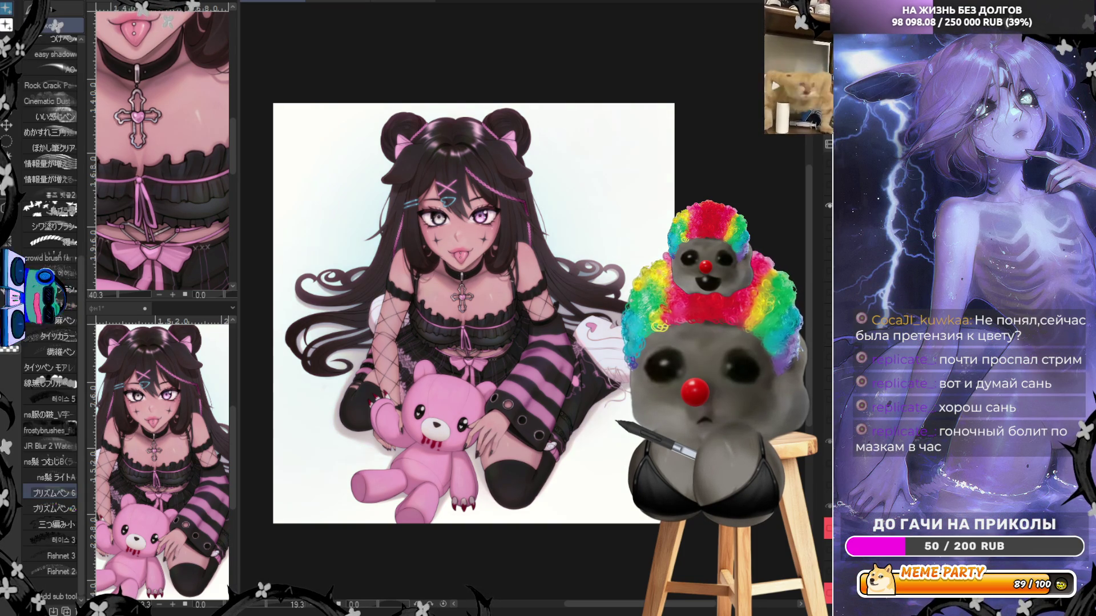
# Pick the Soft brush from the pen sub-tools and zoom in on the face.
pyautogui.scroll(2, 564, 97)
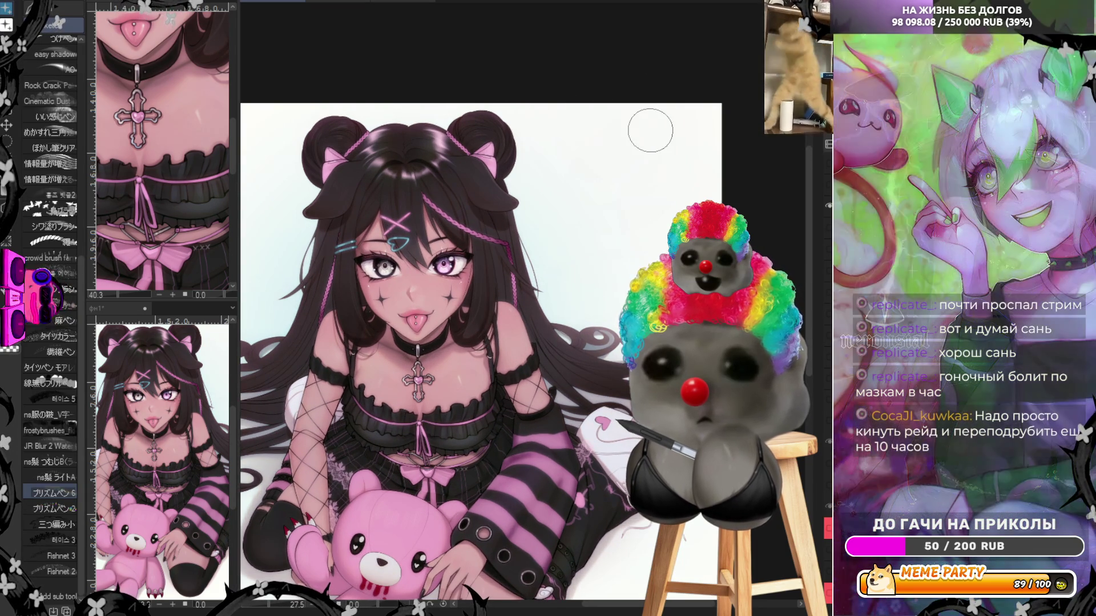
pyautogui.scroll(-2, 415, 248)
pyautogui.scroll(5, 482, 225)
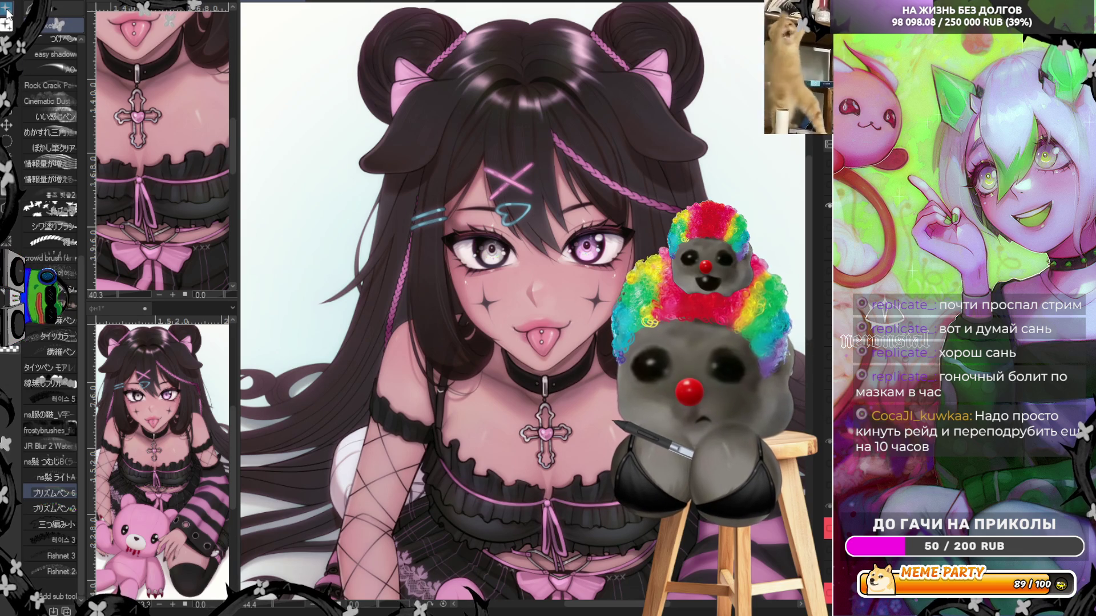
pyautogui.click(48, 14)
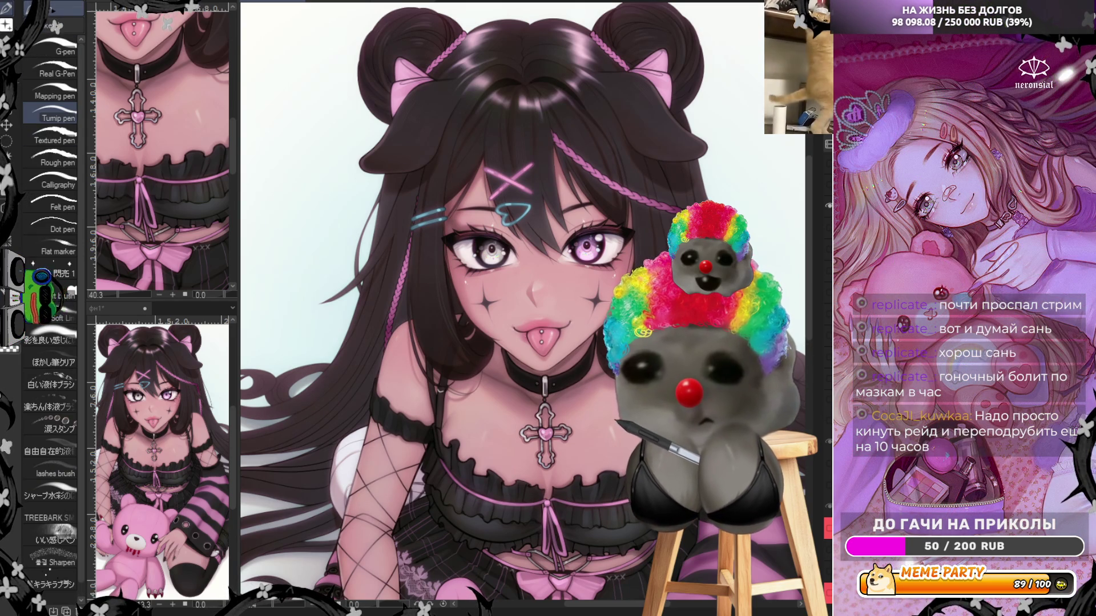
pyautogui.scroll(-5, 60, 142)
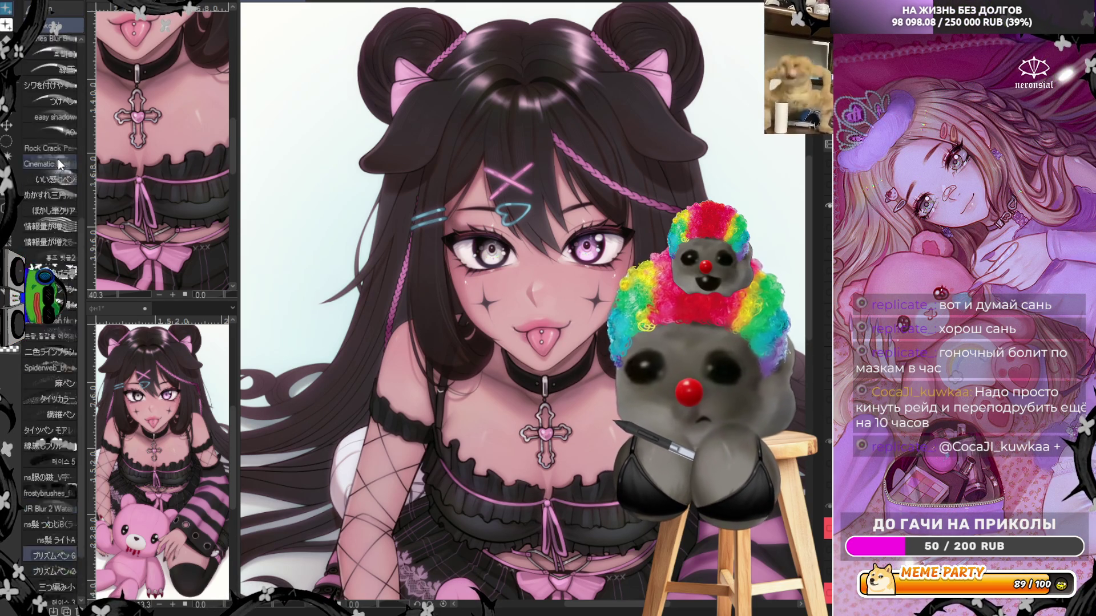
pyautogui.click(62, 164)
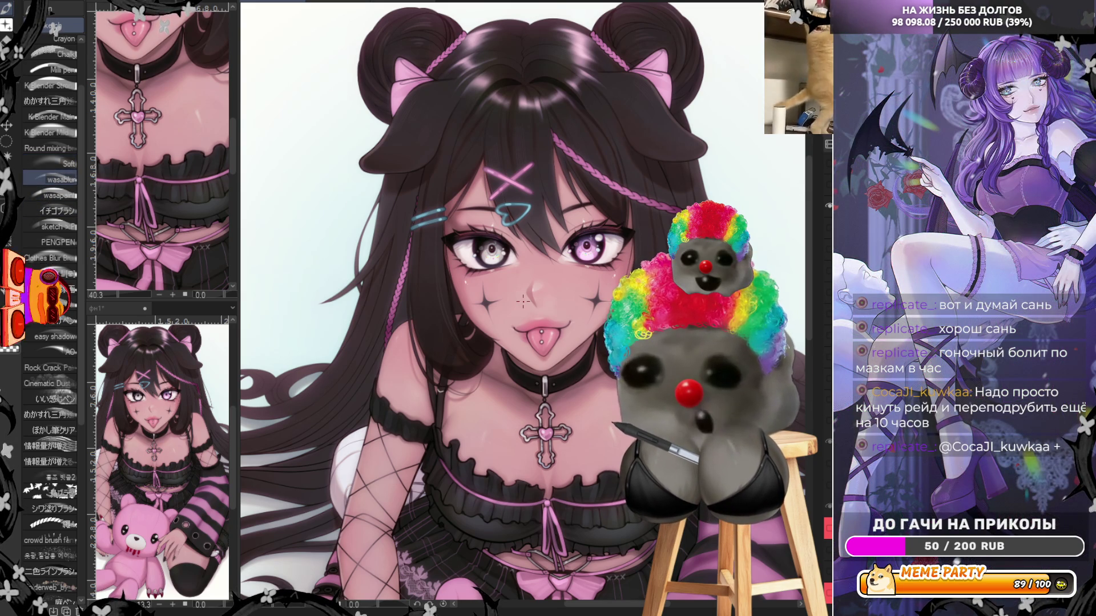
pyautogui.scroll(3, 416, 294)
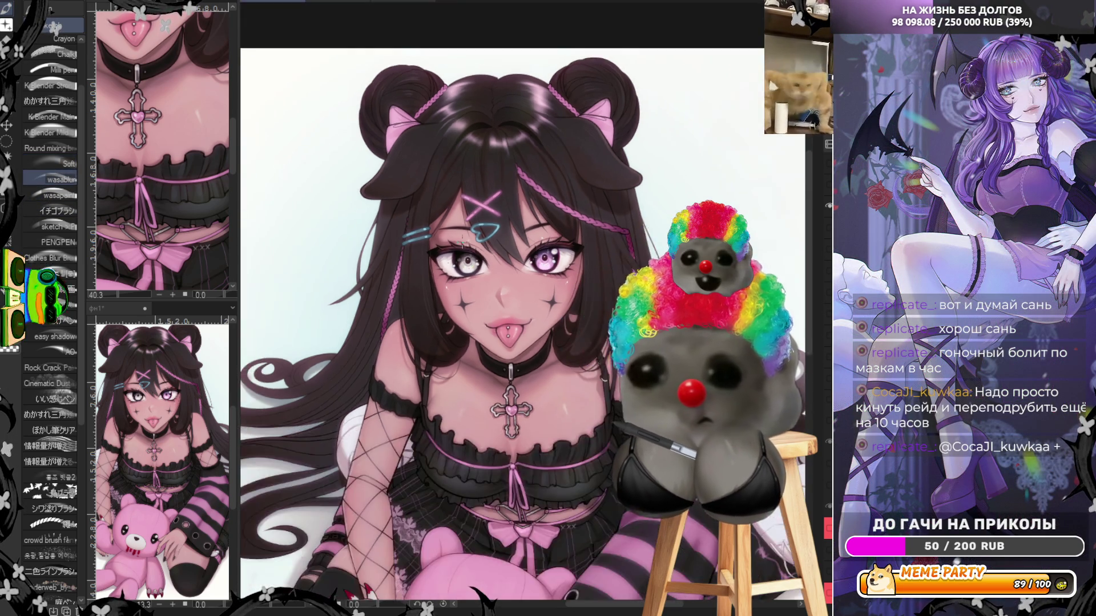